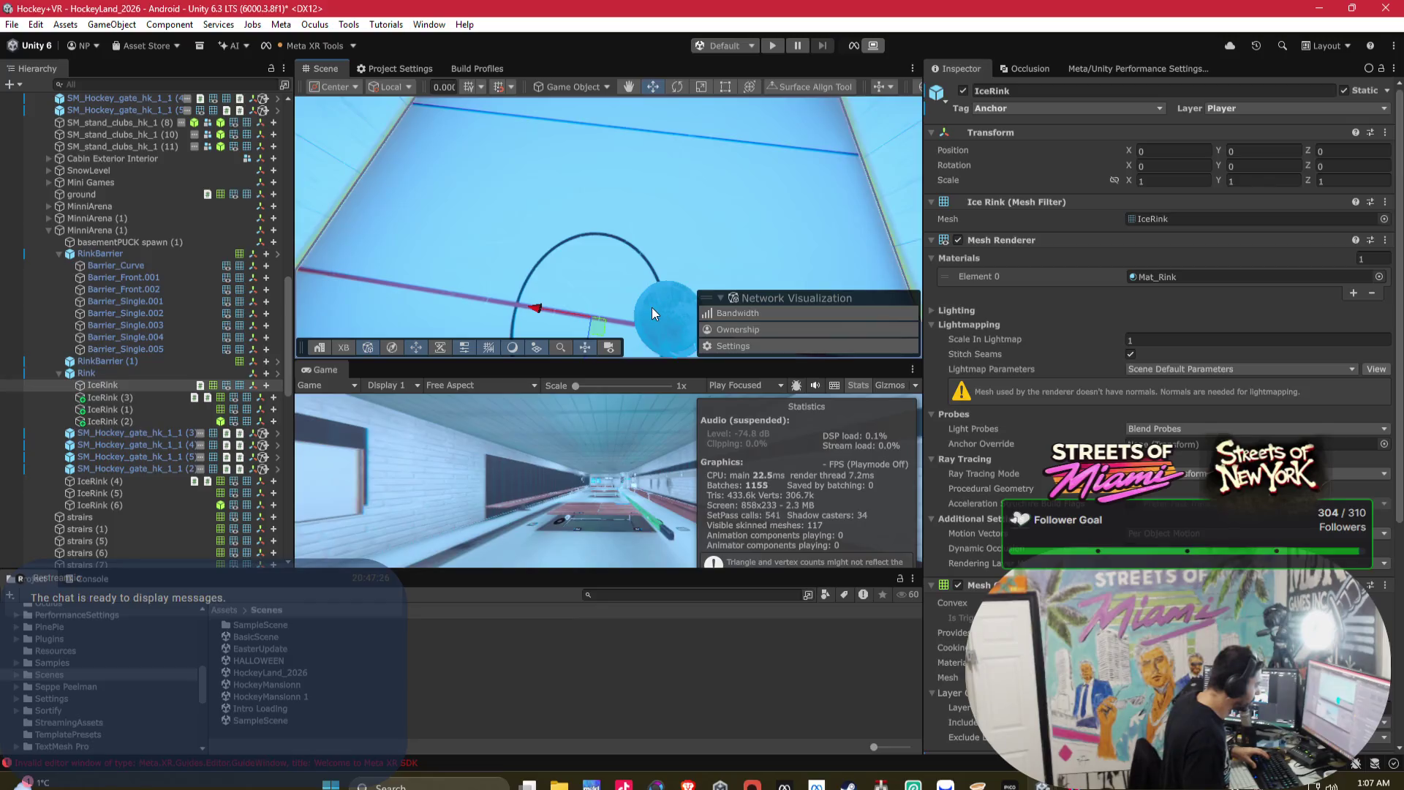
- Orbit the rink and pick OFFLINE PUCK (14) from the objects overlapping at the blue sphere
{"action": "mouse_move", "coordinate": [652, 307]}
{"action": "left_mouse_down"}
{"action": "mouse_move", "coordinate": [670, 297]}
{"action": "mouse_move", "coordinate": [640, 292]}
{"action": "mouse_move", "coordinate": [751, 269]}
{"action": "left_mouse_up"}
{"action": "left_click", "coordinate": [595, 277]}
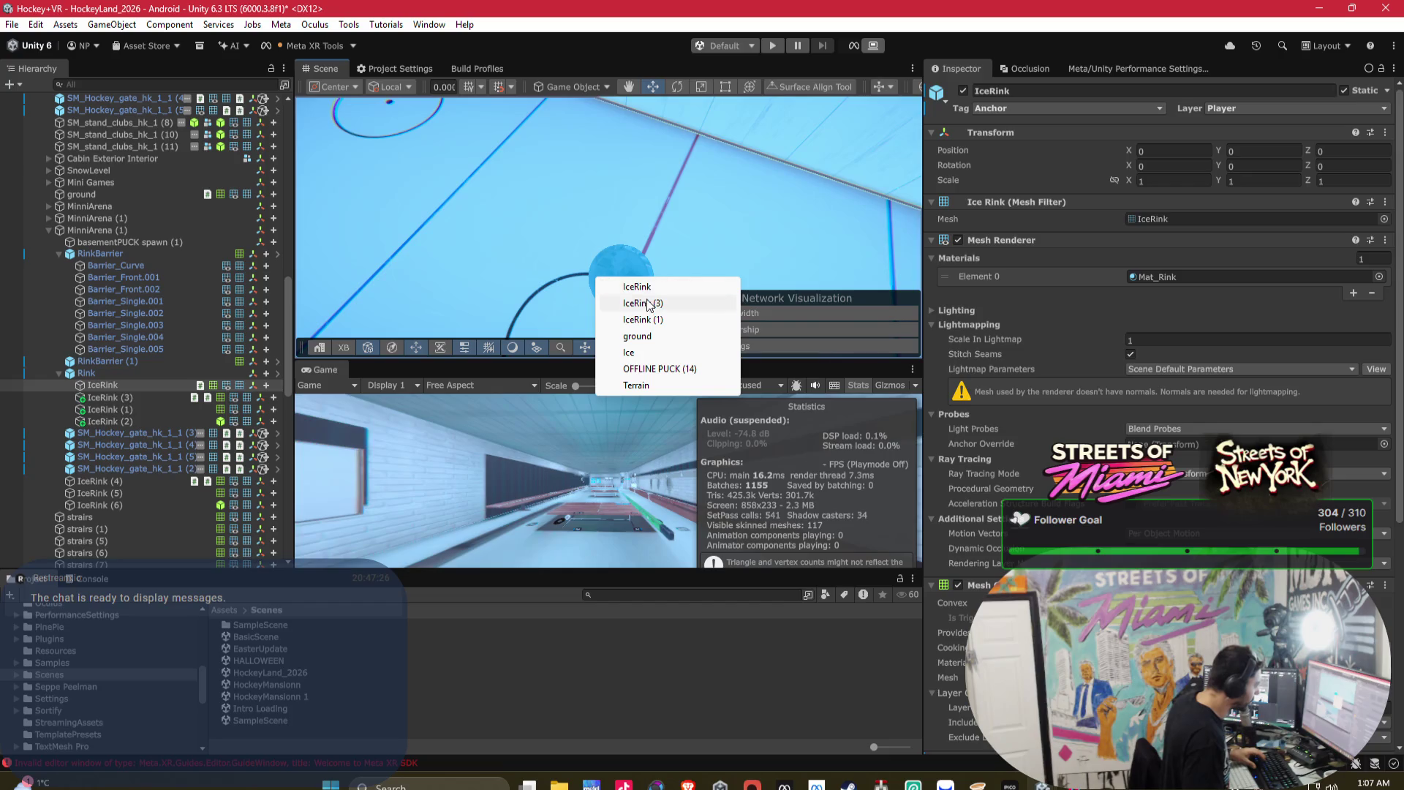
{"action": "left_click", "coordinate": [658, 369]}
- Expand OFFLINE PUCK (14), frame its PuckBallTrail child, and bring up Build Profiles
{"action": "scroll", "coordinate": [88, 380], "scroll_direction": "down", "scroll_amount": 1}
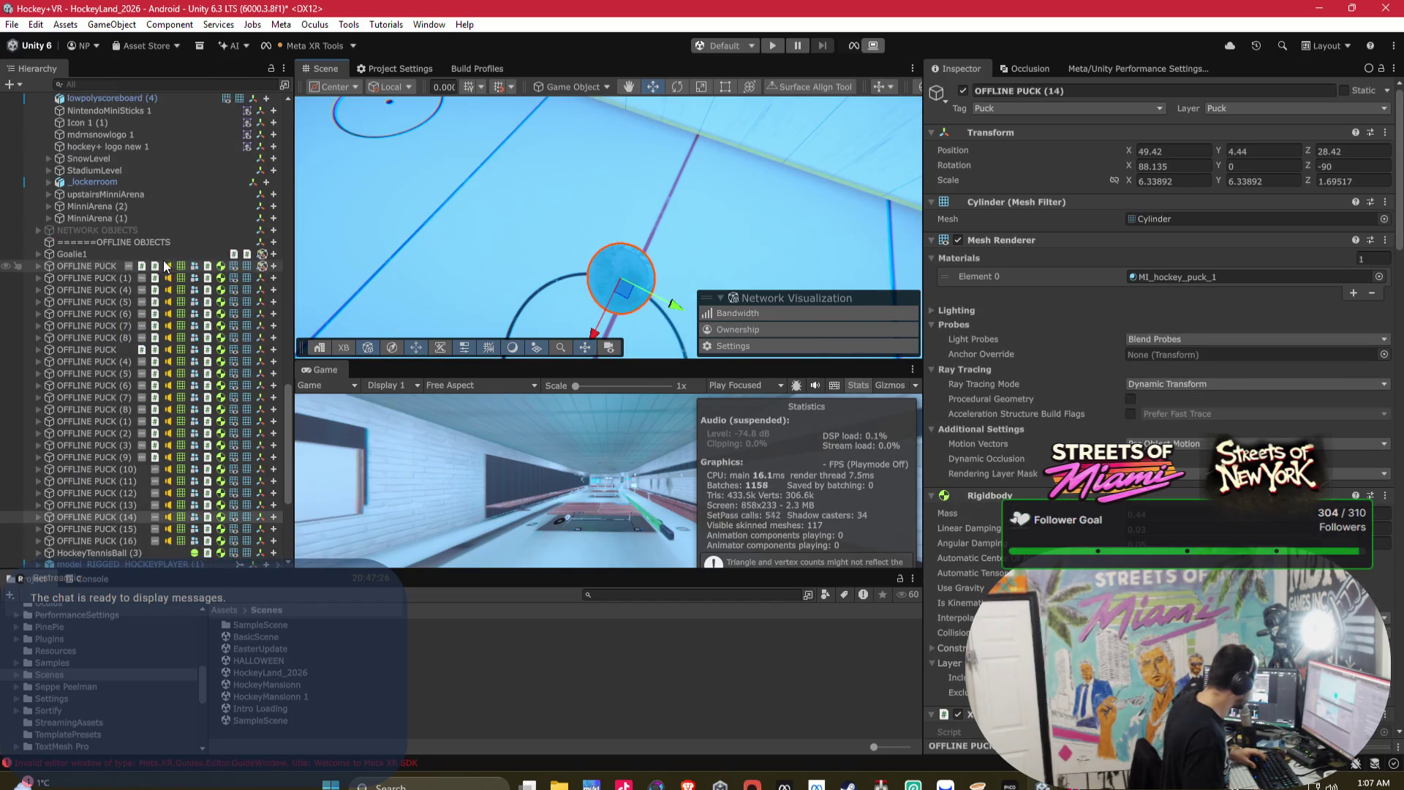
{"action": "left_click", "coordinate": [40, 517]}
{"action": "scroll", "coordinate": [93, 509], "scroll_direction": "down", "scroll_amount": 1}
{"action": "double_click", "coordinate": [91, 484]}
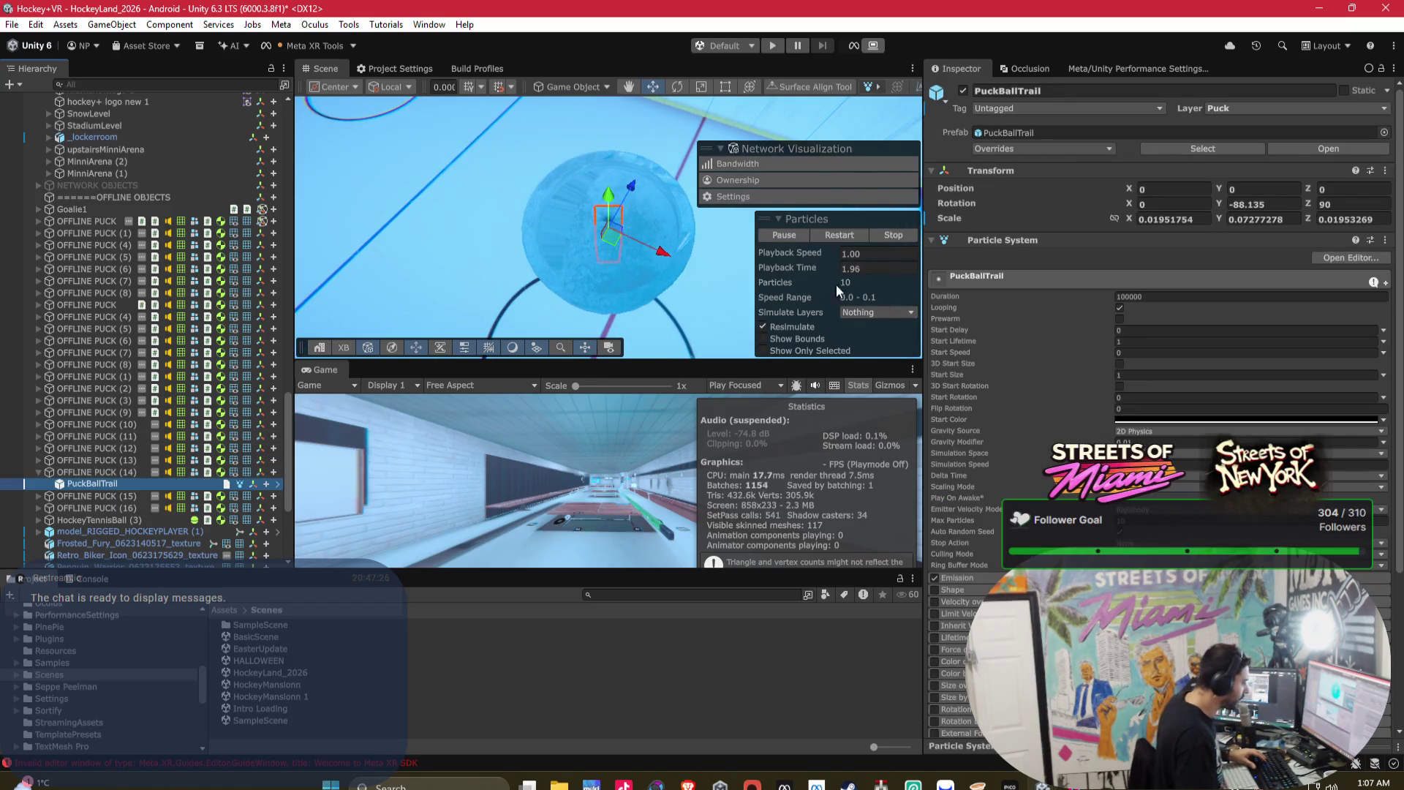
{"action": "left_click", "coordinate": [461, 70]}
- Save the modified scene in the Streets_of_Miami_Beach Unity window
{"action": "mouse_move", "coordinate": [1039, 784]}
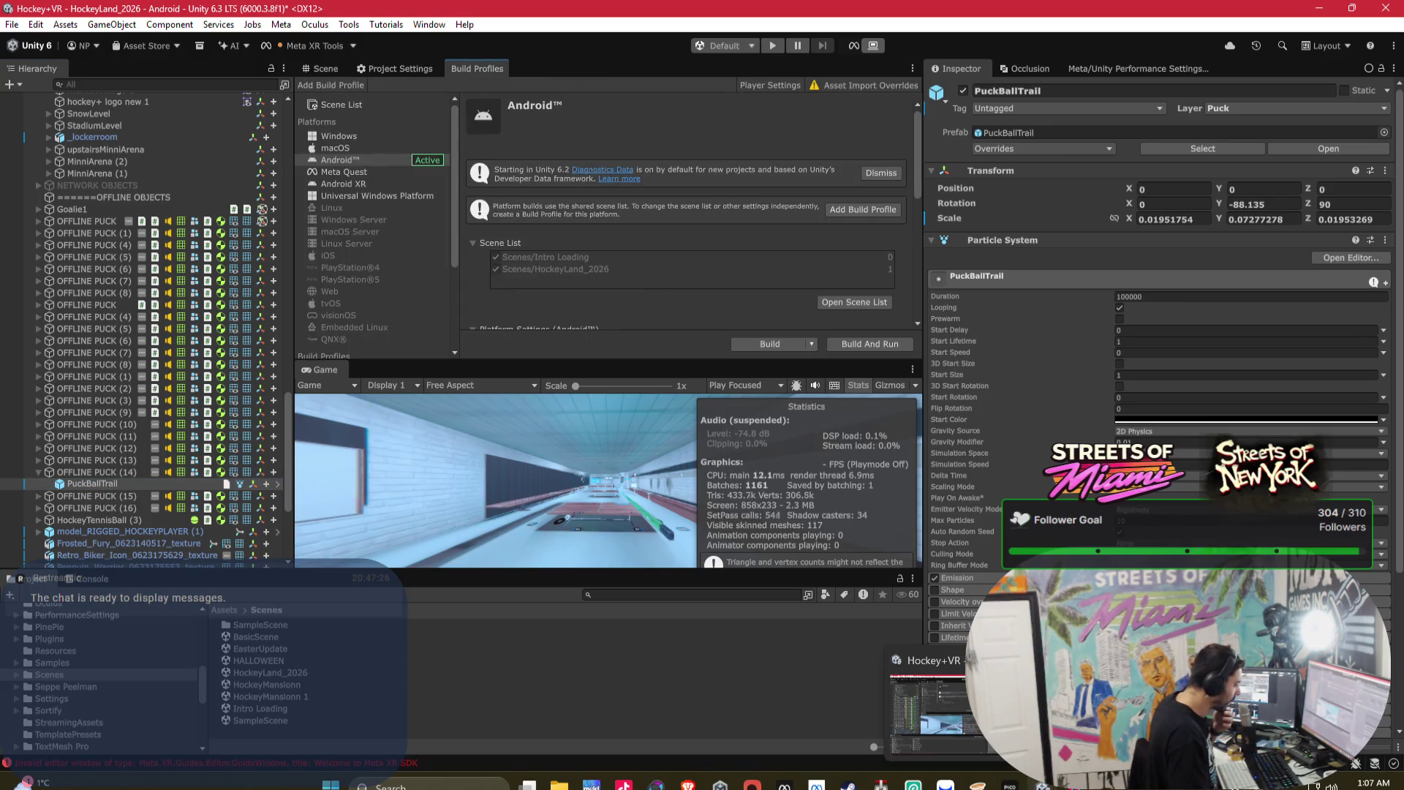
{"action": "left_click", "coordinate": [1068, 702]}
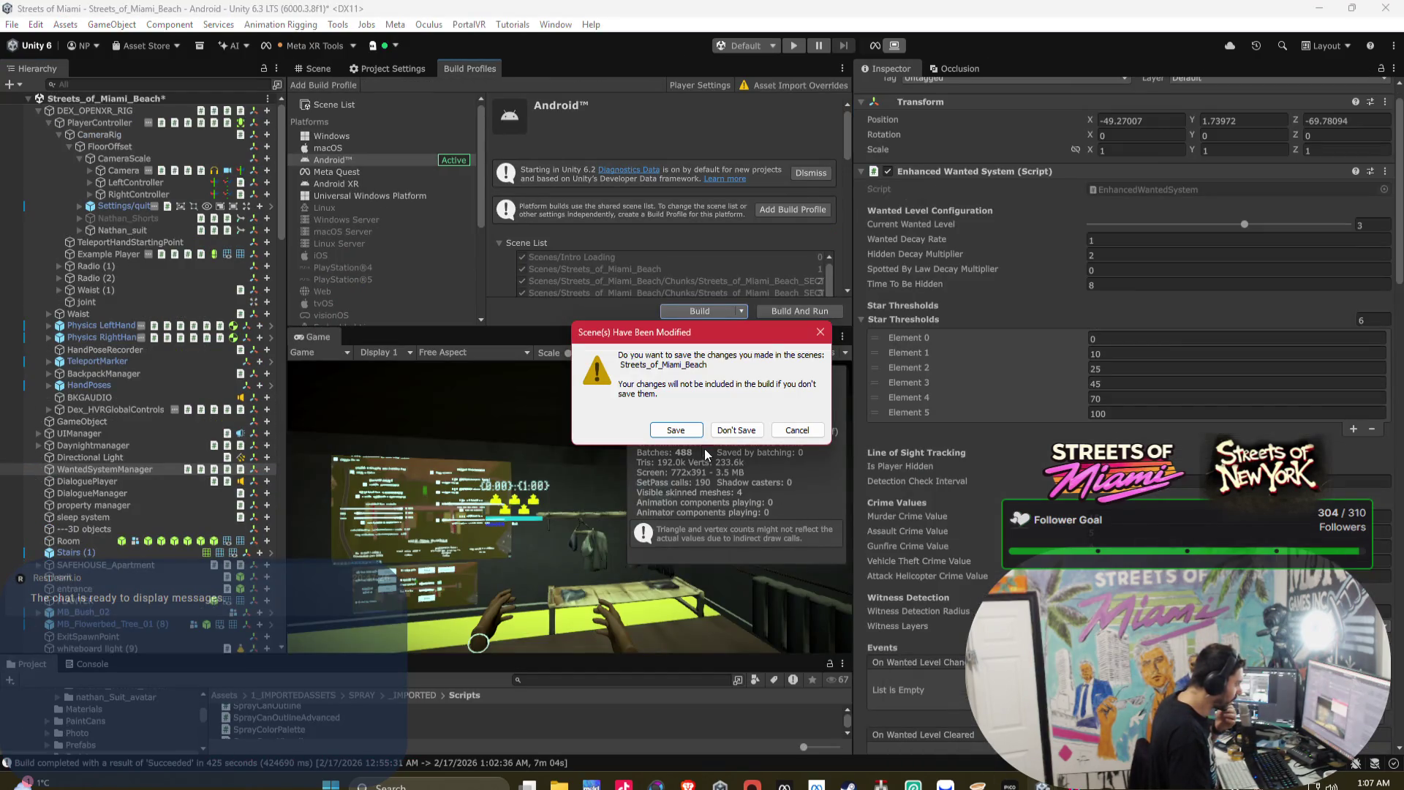
{"action": "left_click", "coordinate": [692, 432]}
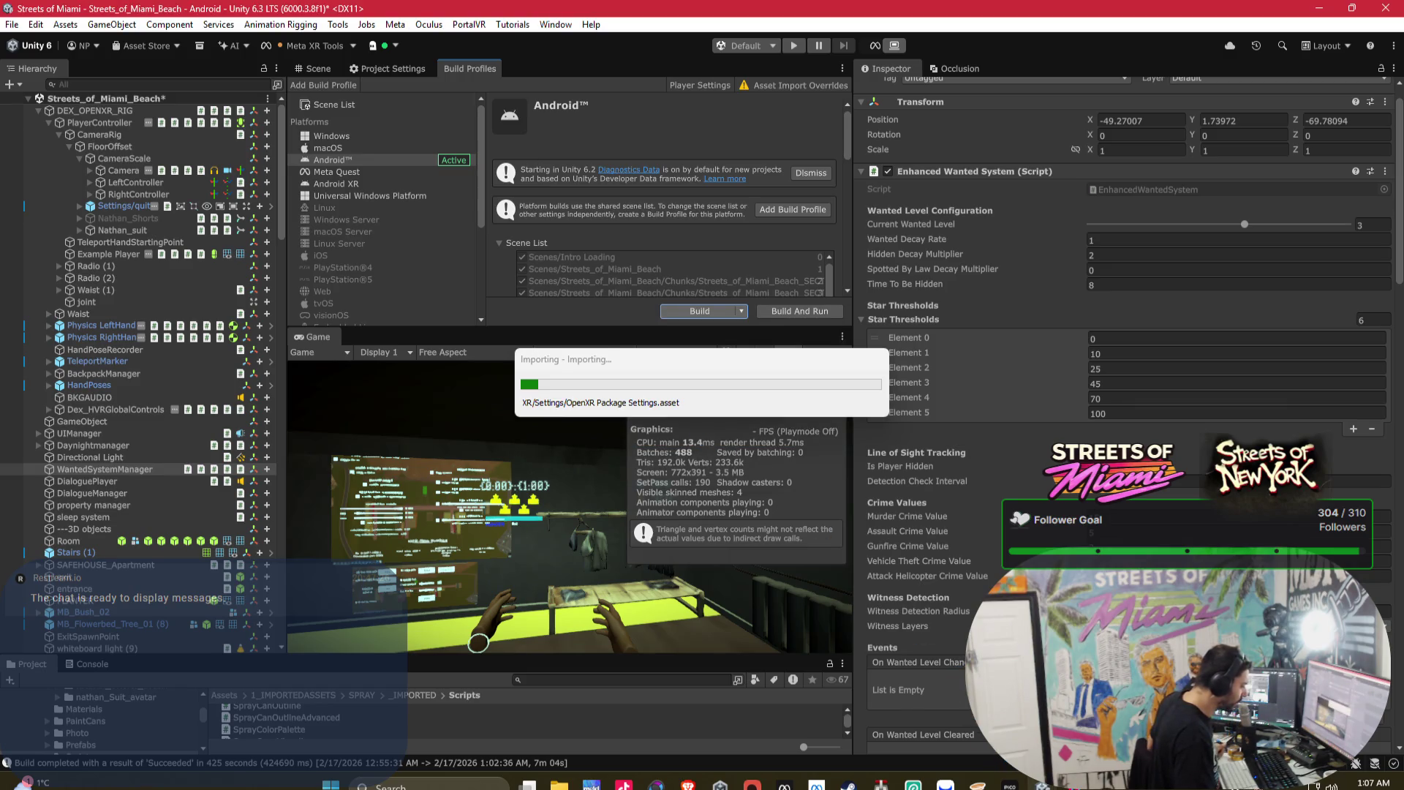
- Return to the Hockey+VR project and start the Android build
{"action": "mouse_move", "coordinate": [1039, 784]}
{"action": "left_click", "coordinate": [926, 704]}
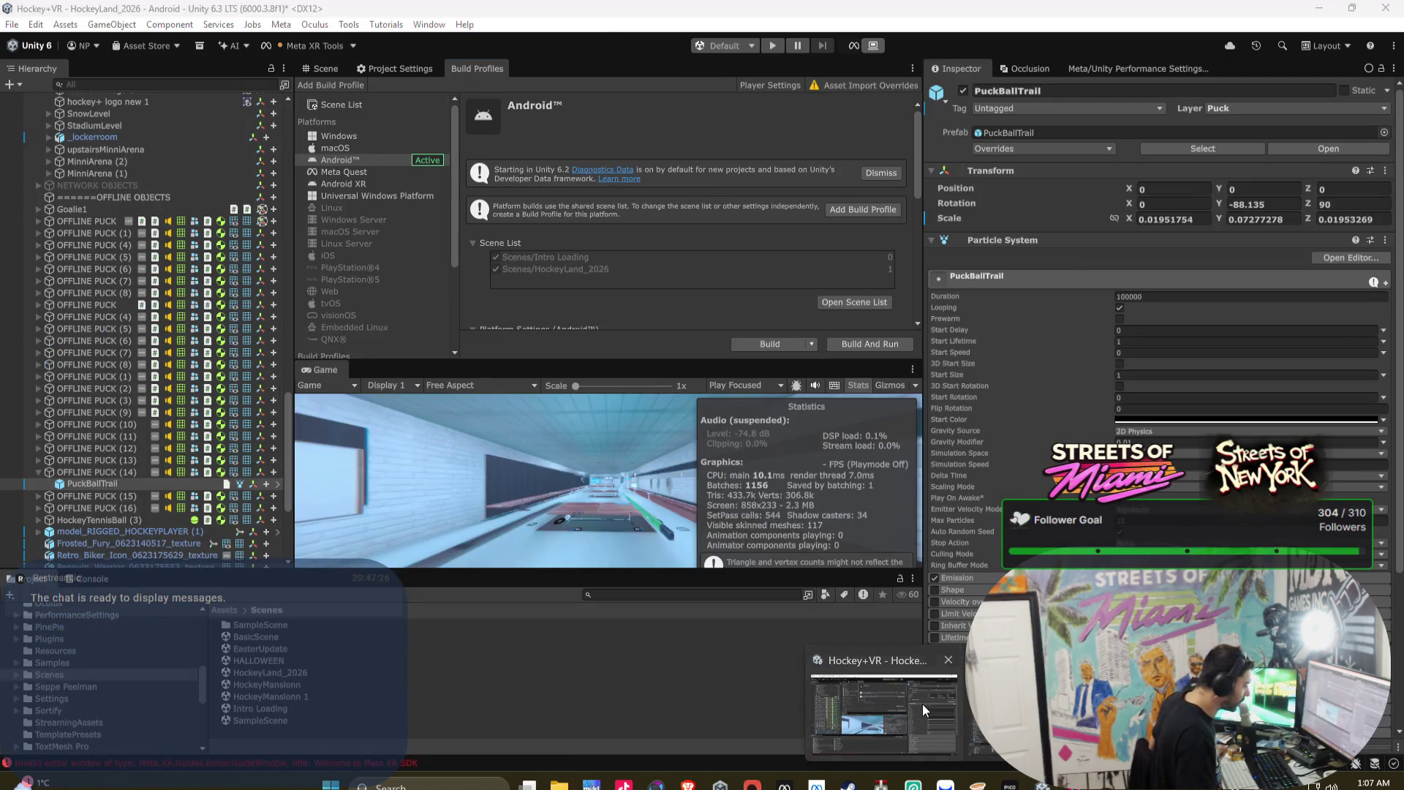
{"action": "left_click", "coordinate": [766, 348]}
- Build to Hockey+_2026.apk and locate Network Manager VR Multiplayer's assigned Player Prefab asset
{"action": "left_click", "coordinate": [757, 535]}
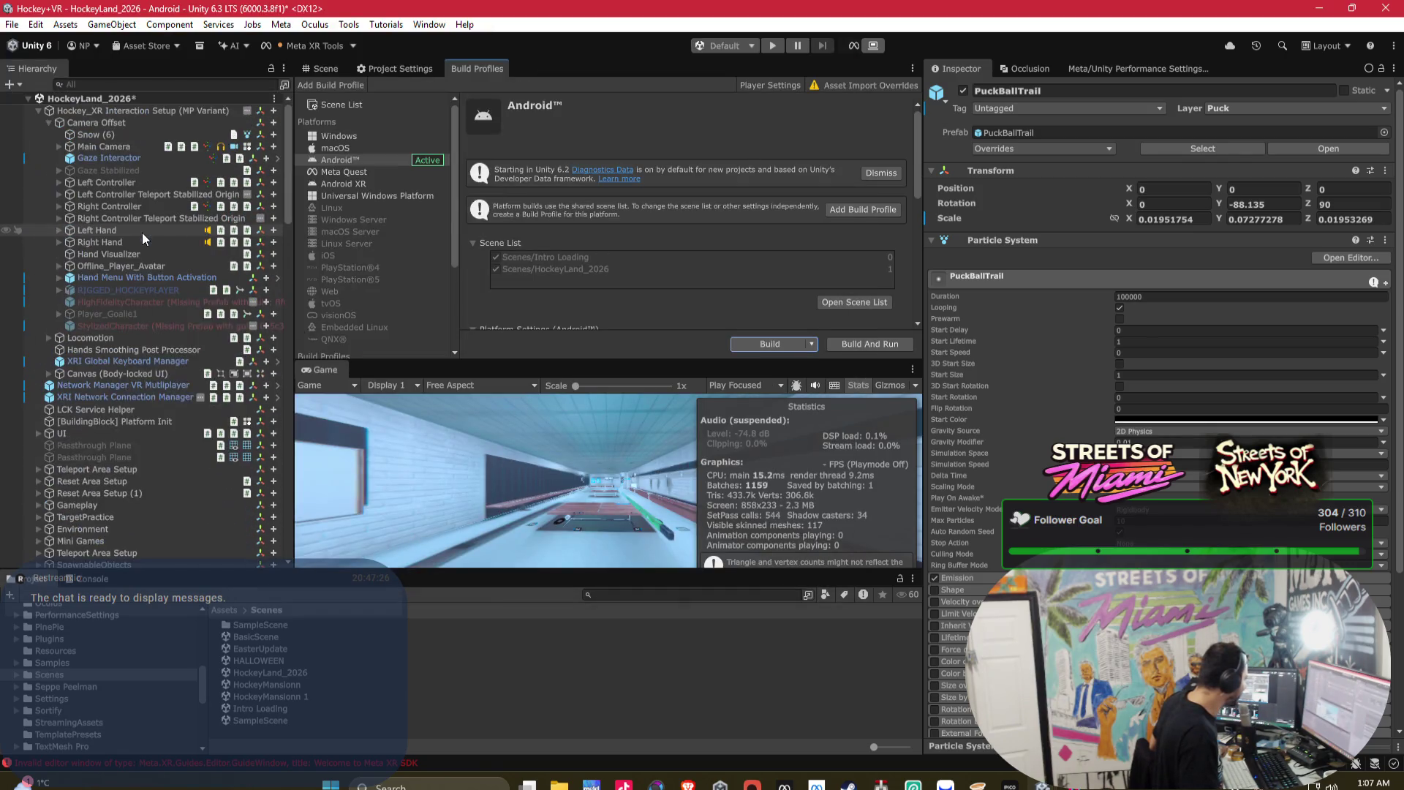
{"action": "left_click", "coordinate": [38, 110]}
{"action": "left_click", "coordinate": [38, 111]}
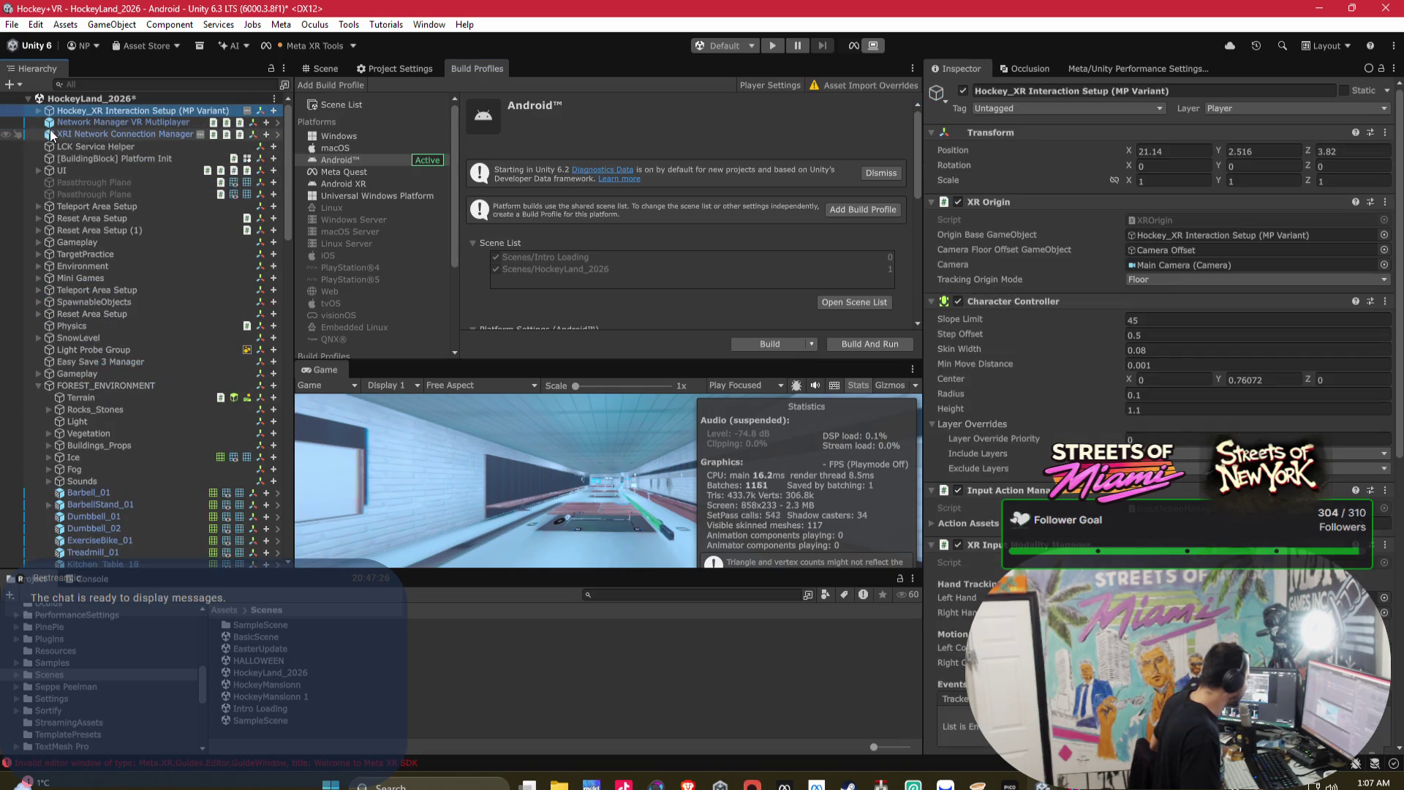
{"action": "left_click", "coordinate": [69, 122]}
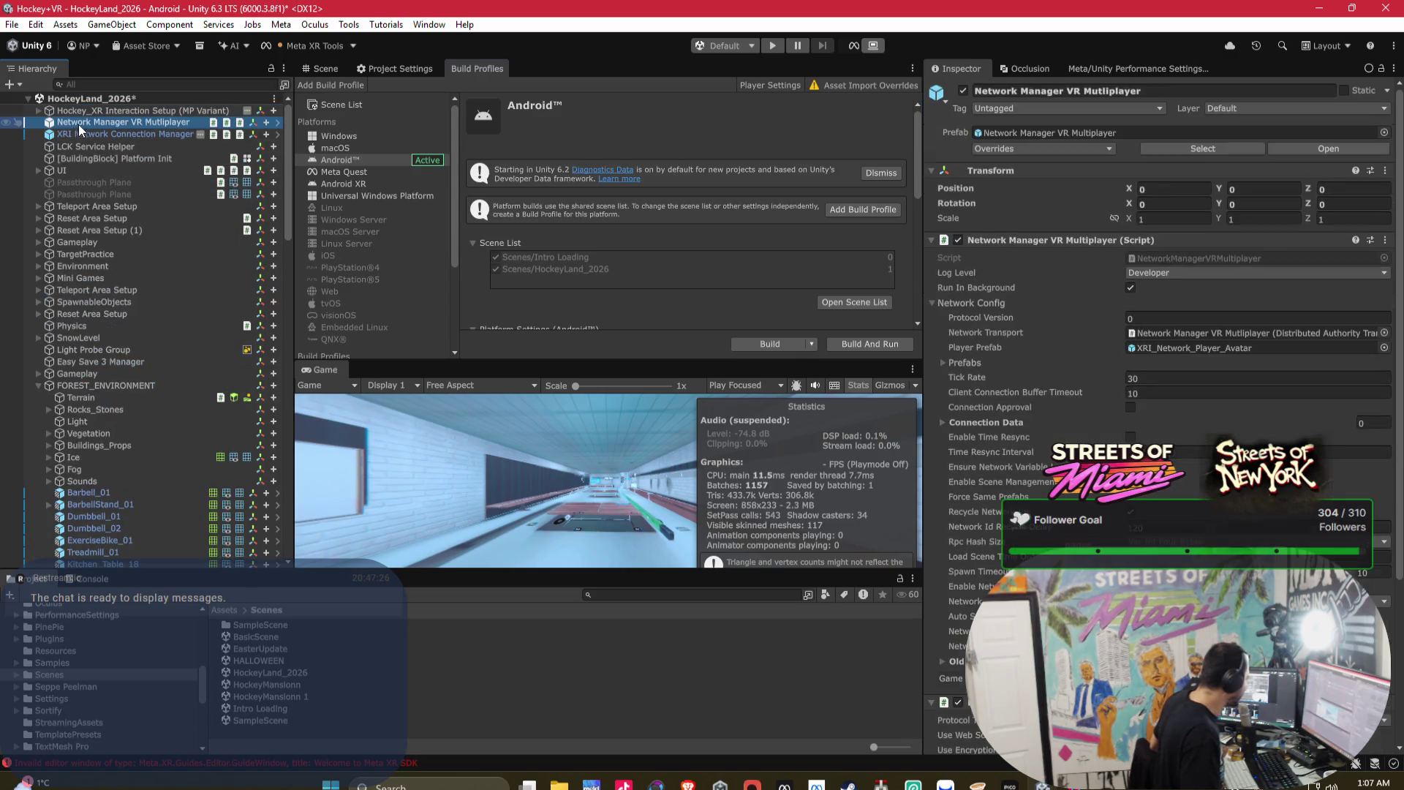
{"action": "left_click", "coordinate": [1179, 351]}
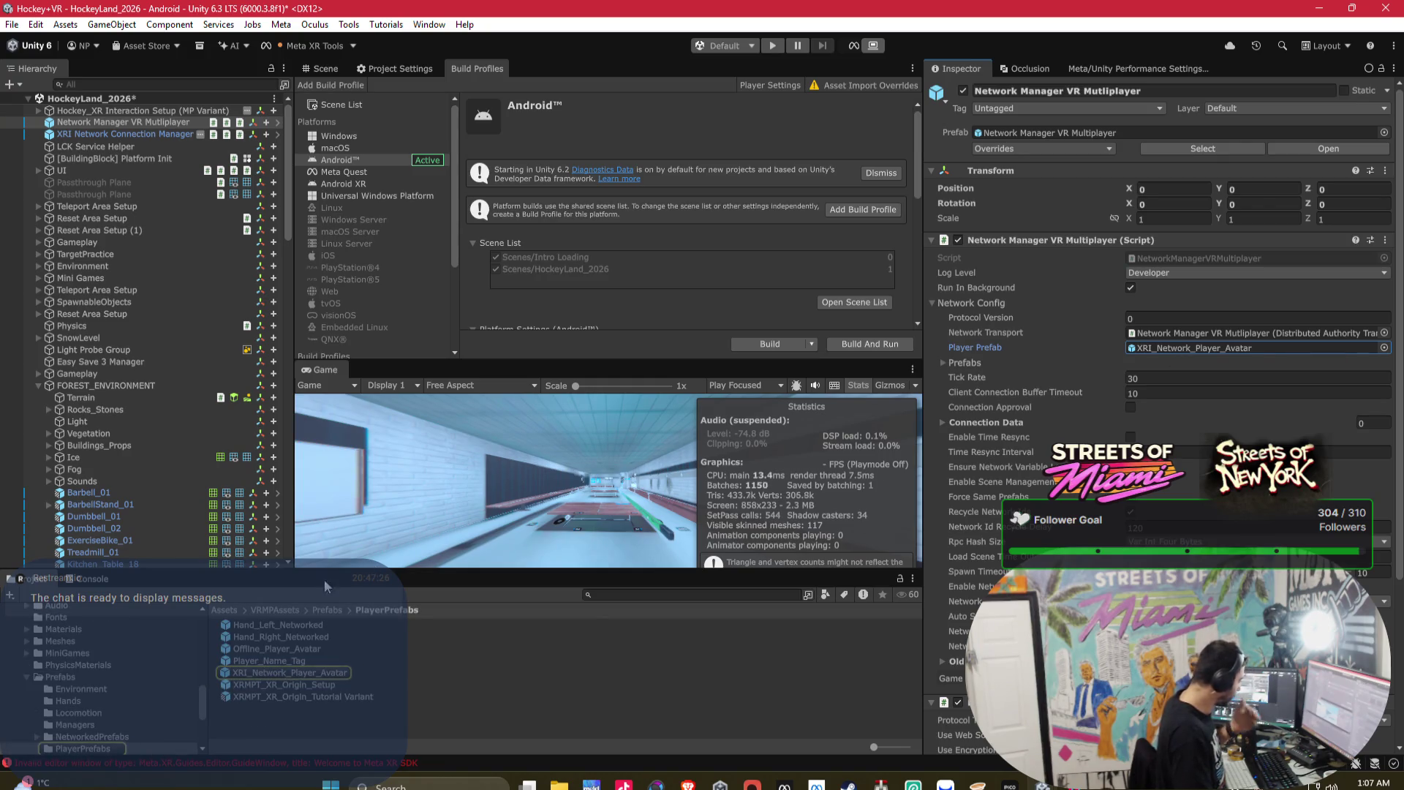
- Drag SampleScene from Assets/Scenes into the Hierarchy alongside HockeyLand_2026
{"action": "scroll", "coordinate": [98, 660], "scroll_direction": "up", "scroll_amount": 10}
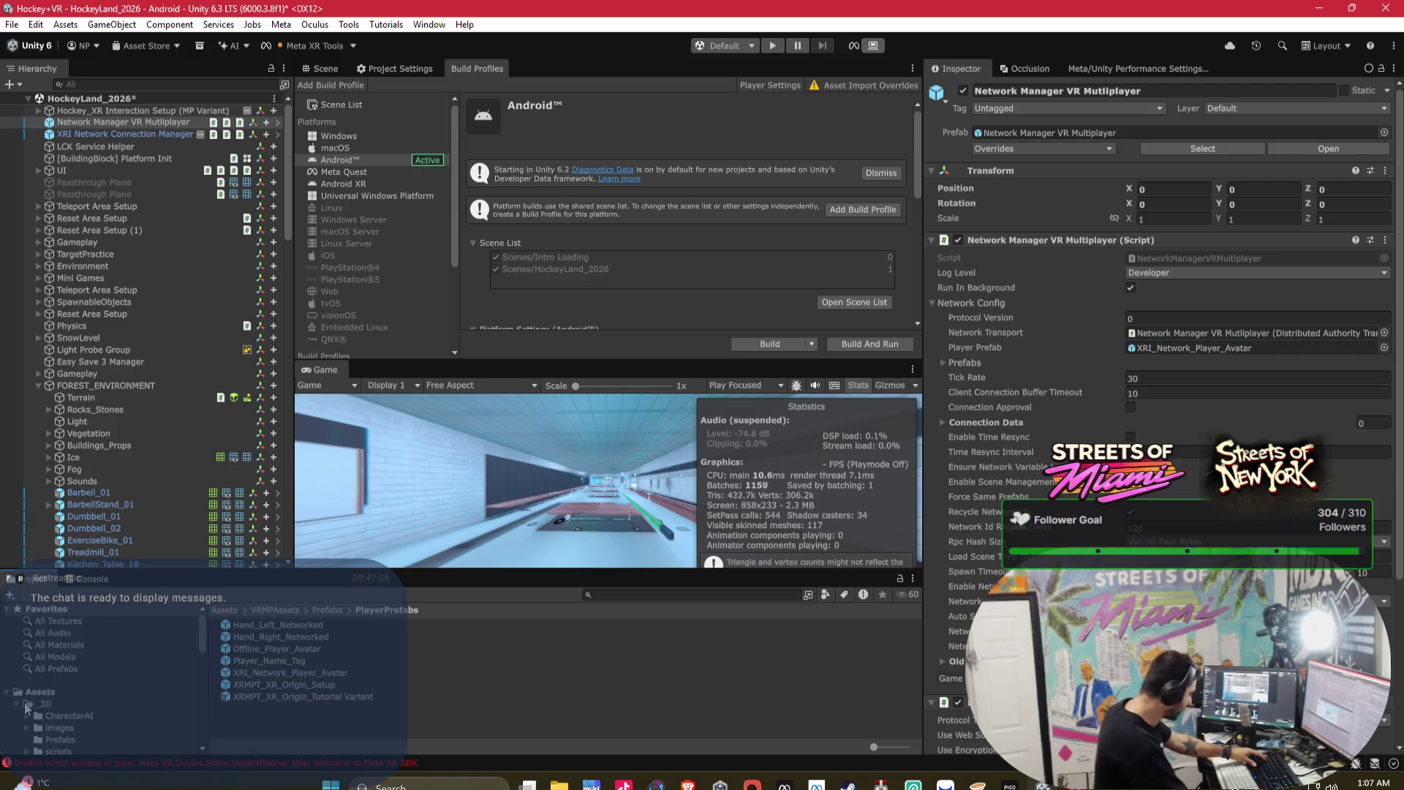
{"action": "left_click", "coordinate": [25, 704]}
{"action": "scroll", "coordinate": [55, 687], "scroll_direction": "down", "scroll_amount": 10}
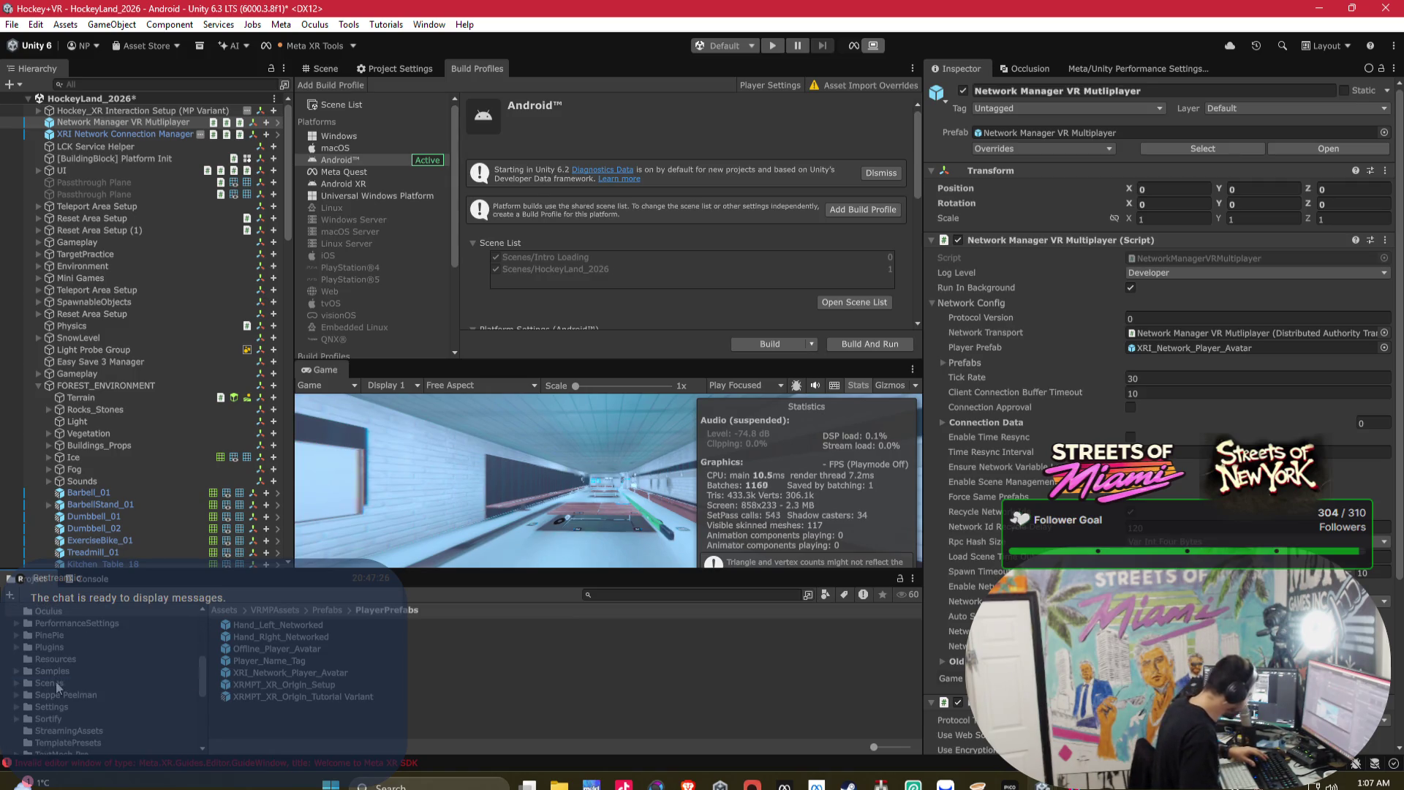
{"action": "left_click", "coordinate": [55, 682]}
{"action": "left_click_drag", "start_coordinate": [267, 724], "coordinate": [192, 543]}
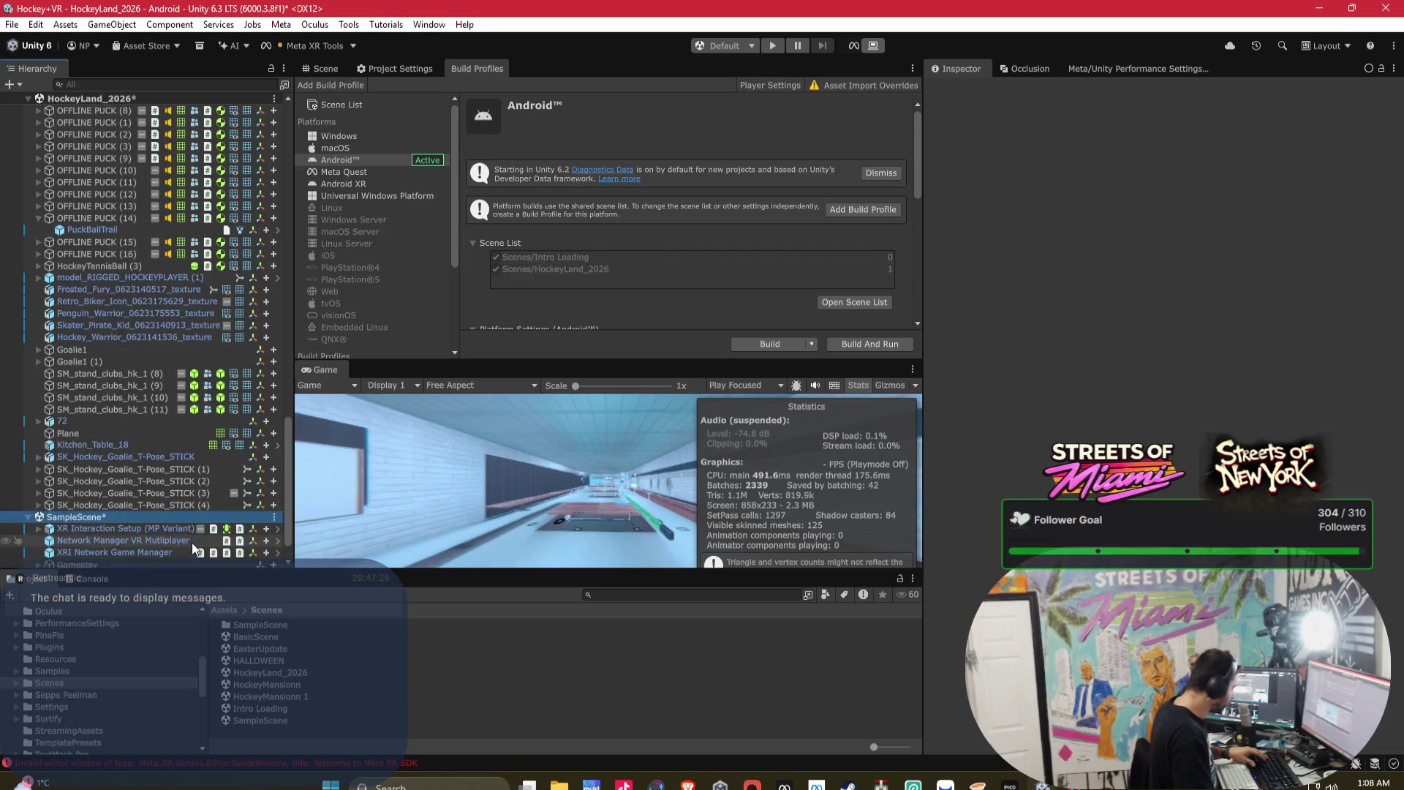
- Select Network Manager VR Multiplayer, XRI Network Game Manager and Permissions Manager in SampleScene
{"action": "left_click", "coordinate": [157, 514]}
{"action": "left_click", "coordinate": [154, 502], "text": "shift"}
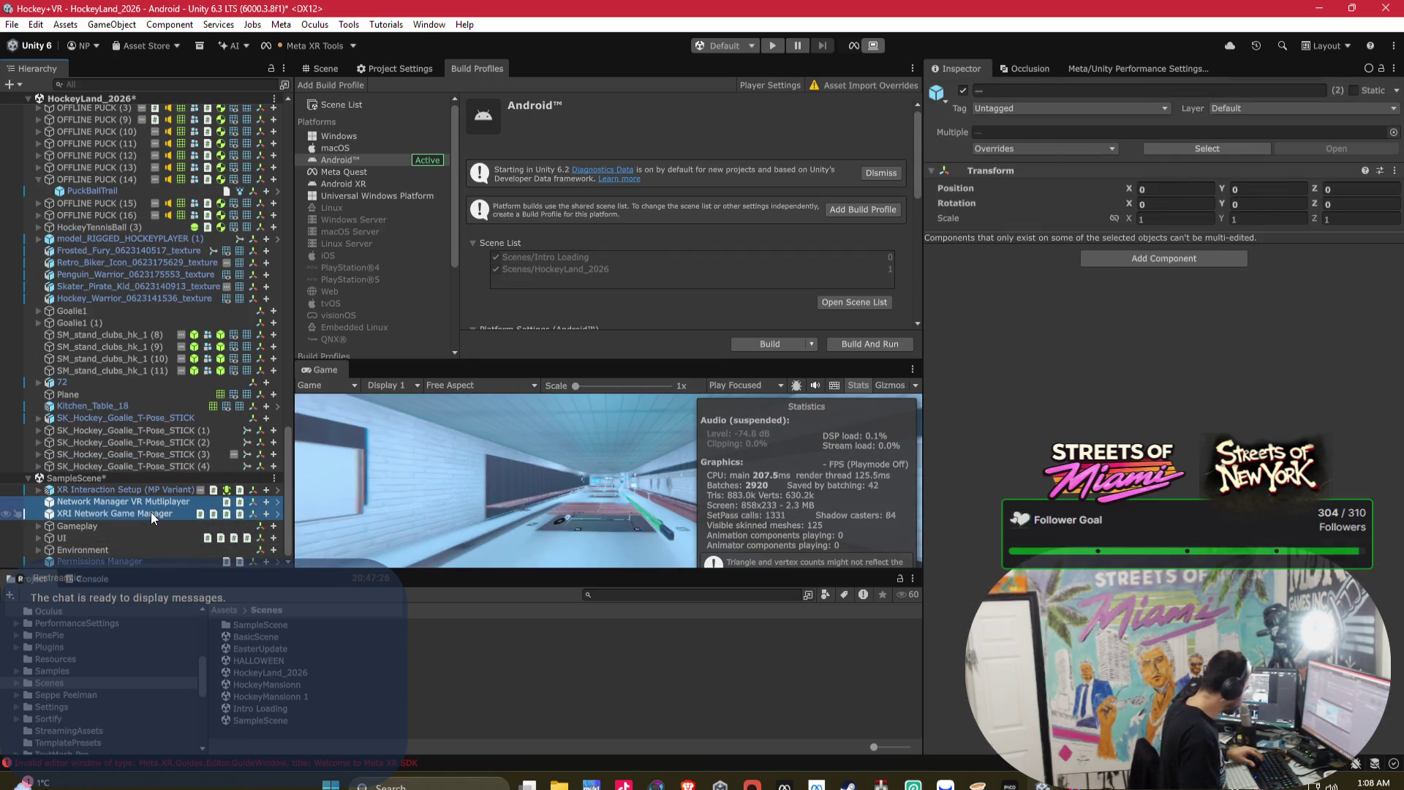
{"action": "left_click", "coordinate": [159, 492], "text": "shift"}
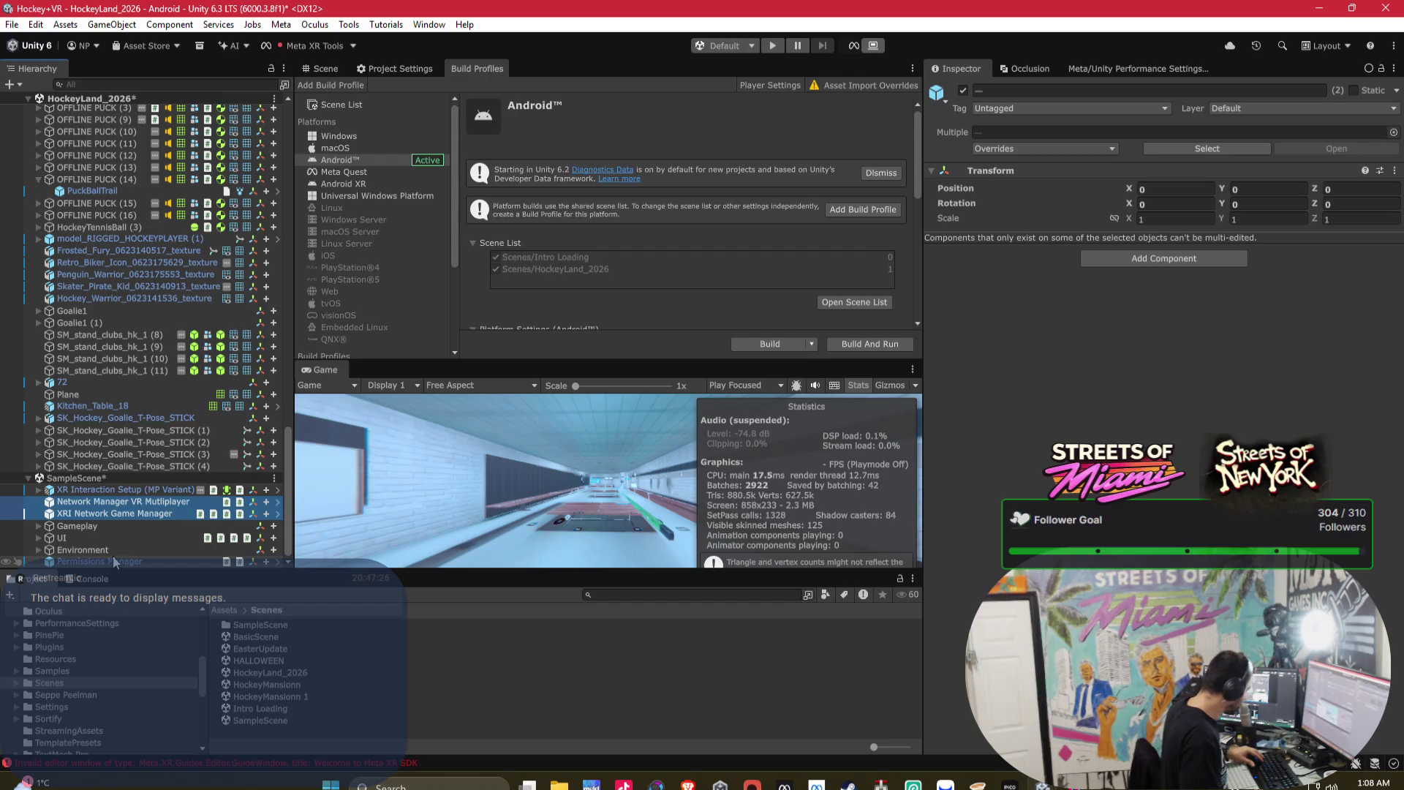
- Remove SampleScene without saving and select the old Network Manager VR Multiplayer in HockeyLand_2026
{"action": "right_click", "coordinate": [127, 481]}
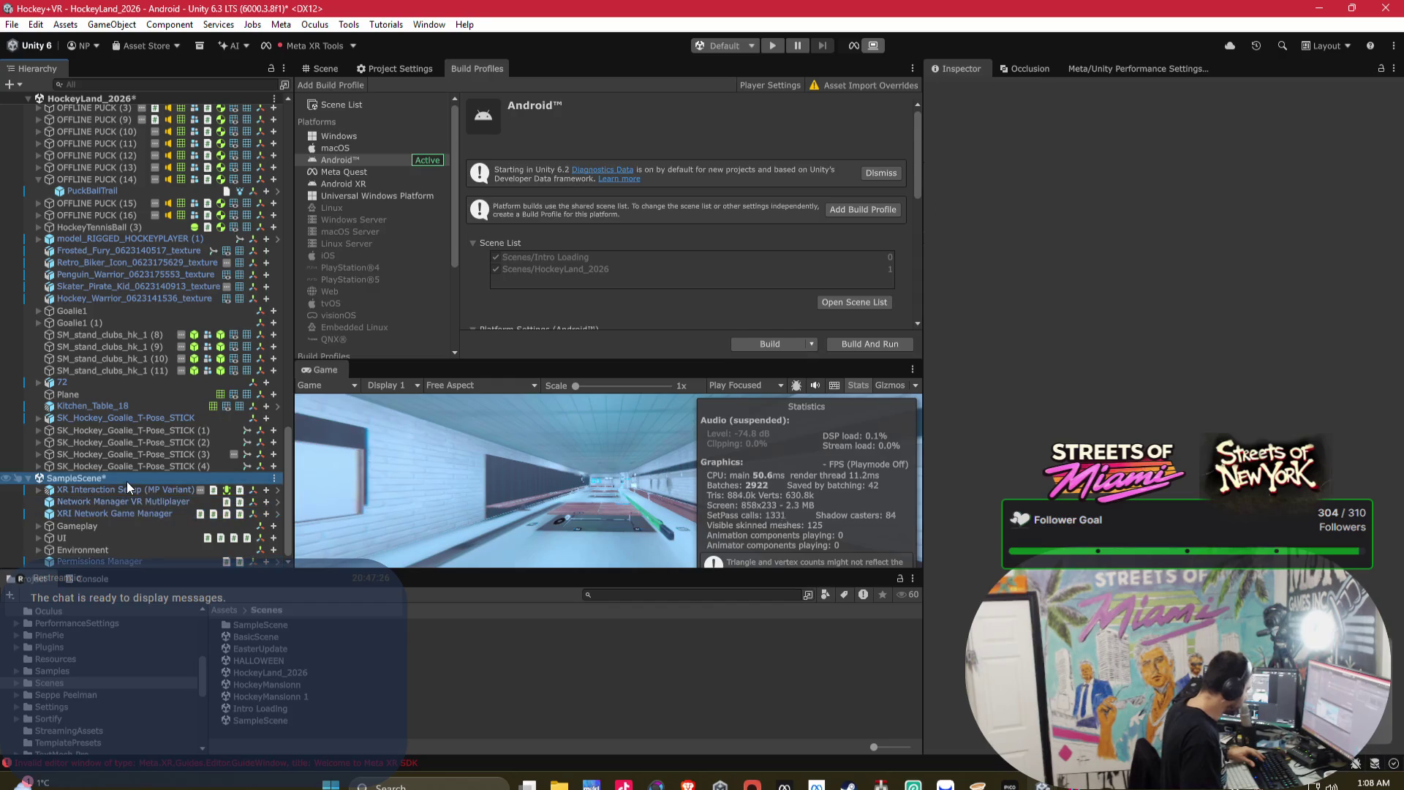
{"action": "left_click", "coordinate": [181, 587]}
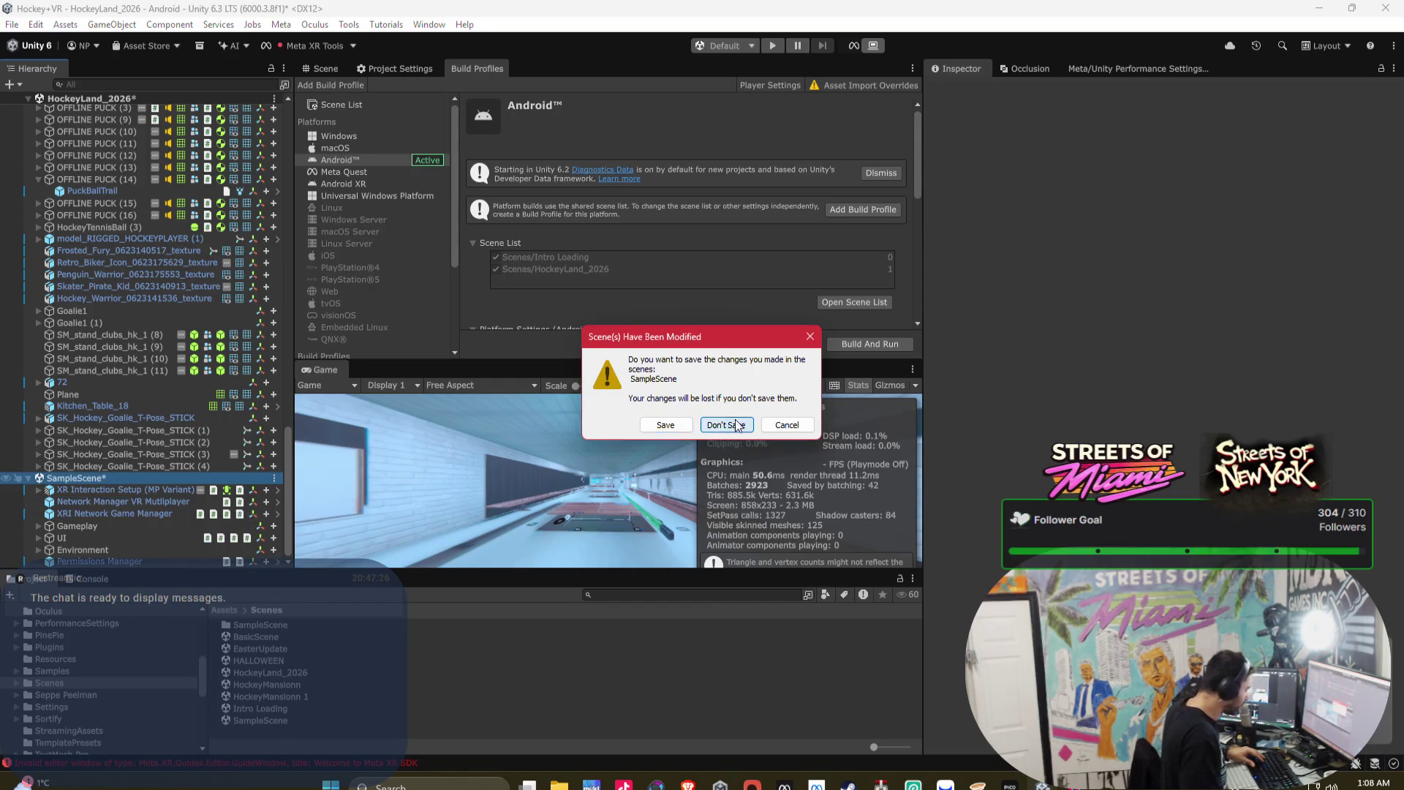
{"action": "left_click", "coordinate": [665, 426]}
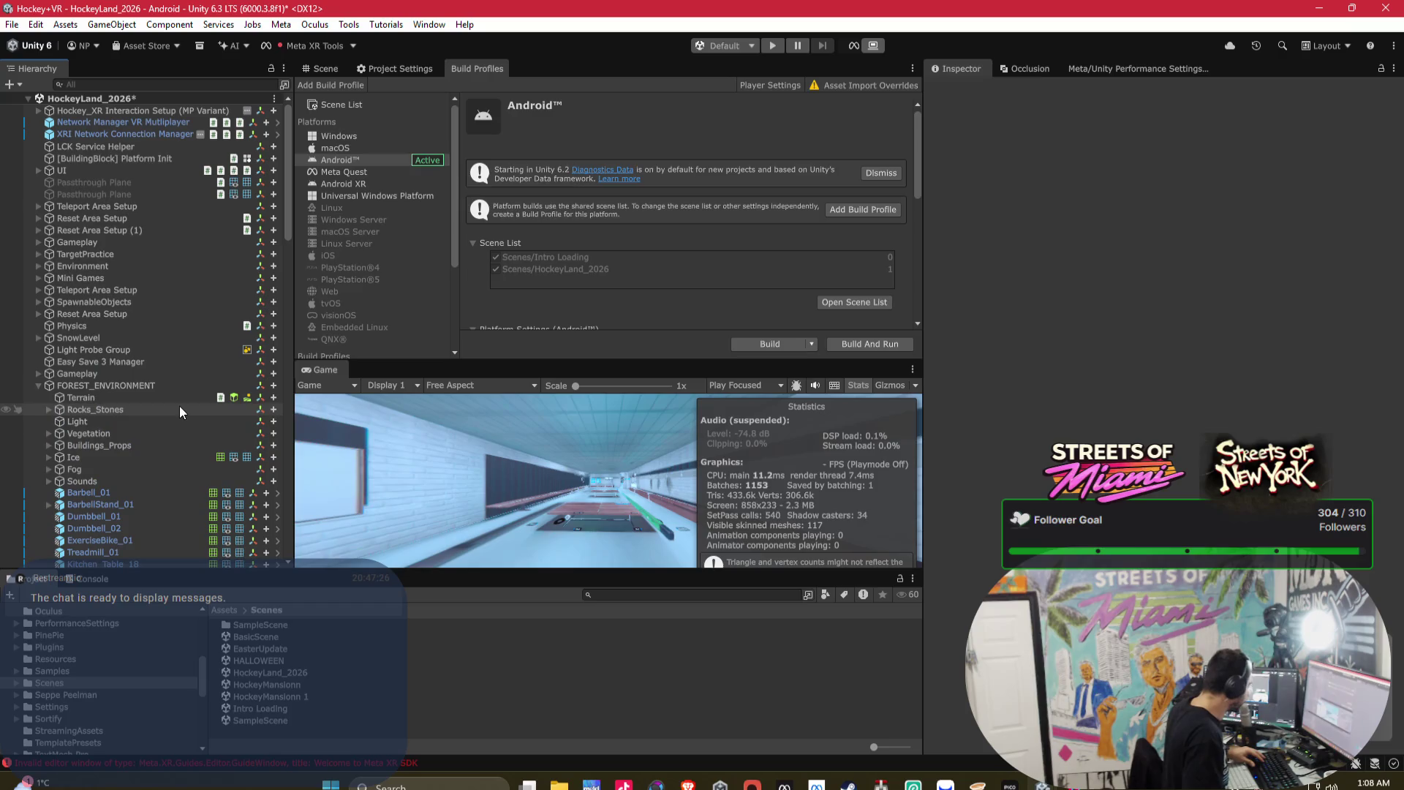
{"action": "left_click", "coordinate": [138, 112]}
{"action": "left_click", "coordinate": [136, 121]}
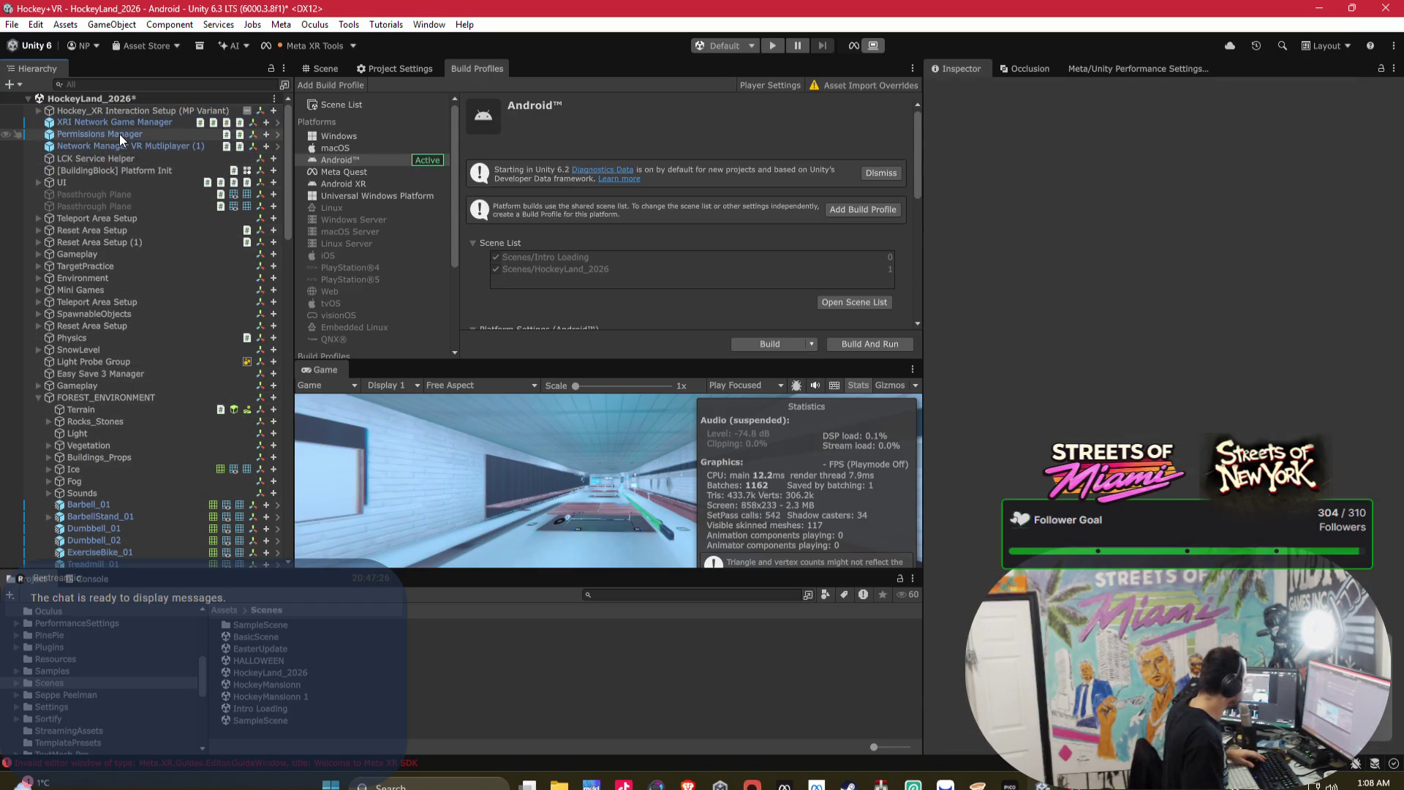
- Review Permissions Manager's HAND_TRACKING (Android XR) and RECORD_AUDIO (all) groups, then inspect LCK Service Helper and Platform Init
{"action": "left_click", "coordinate": [120, 134]}
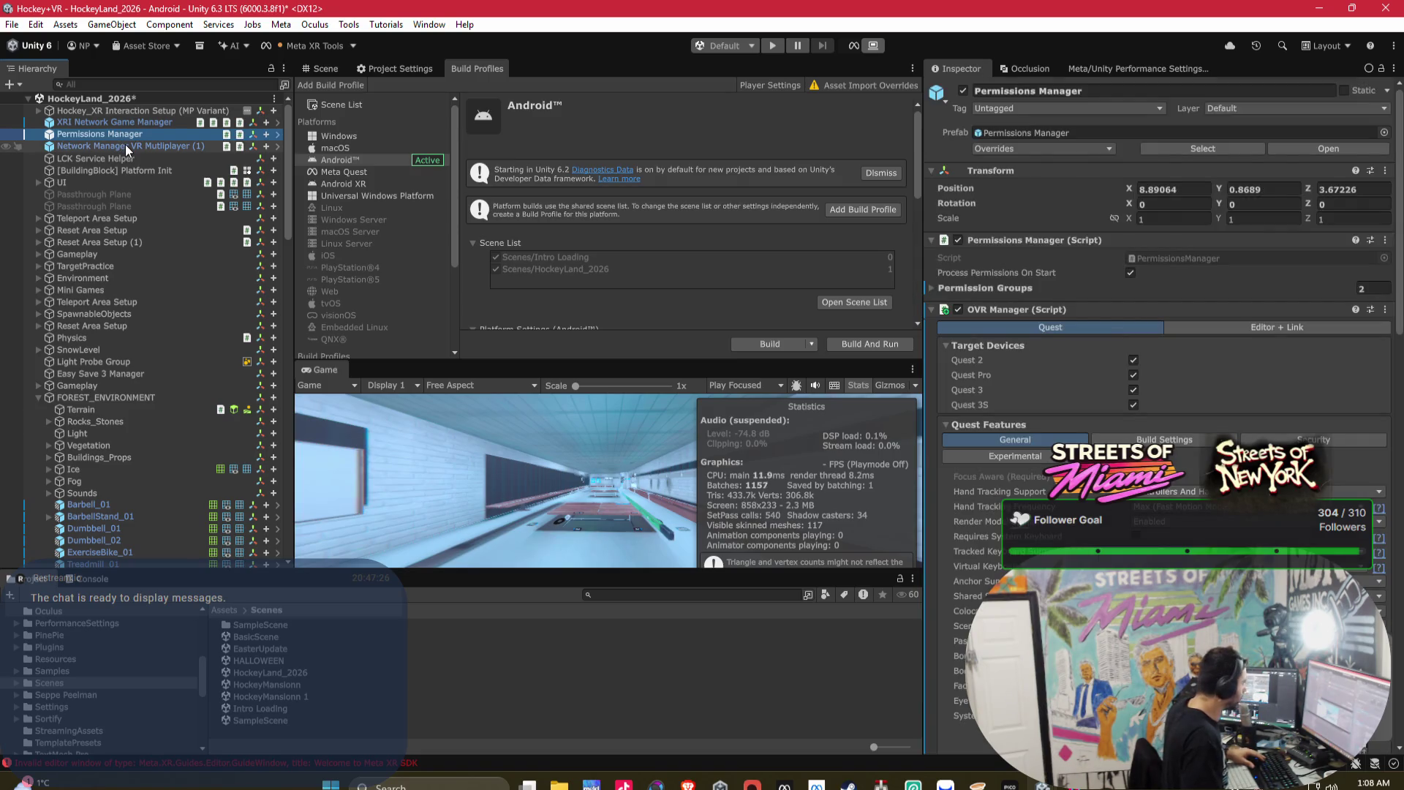
{"action": "scroll", "coordinate": [1196, 455], "scroll_direction": "down", "scroll_amount": 15}
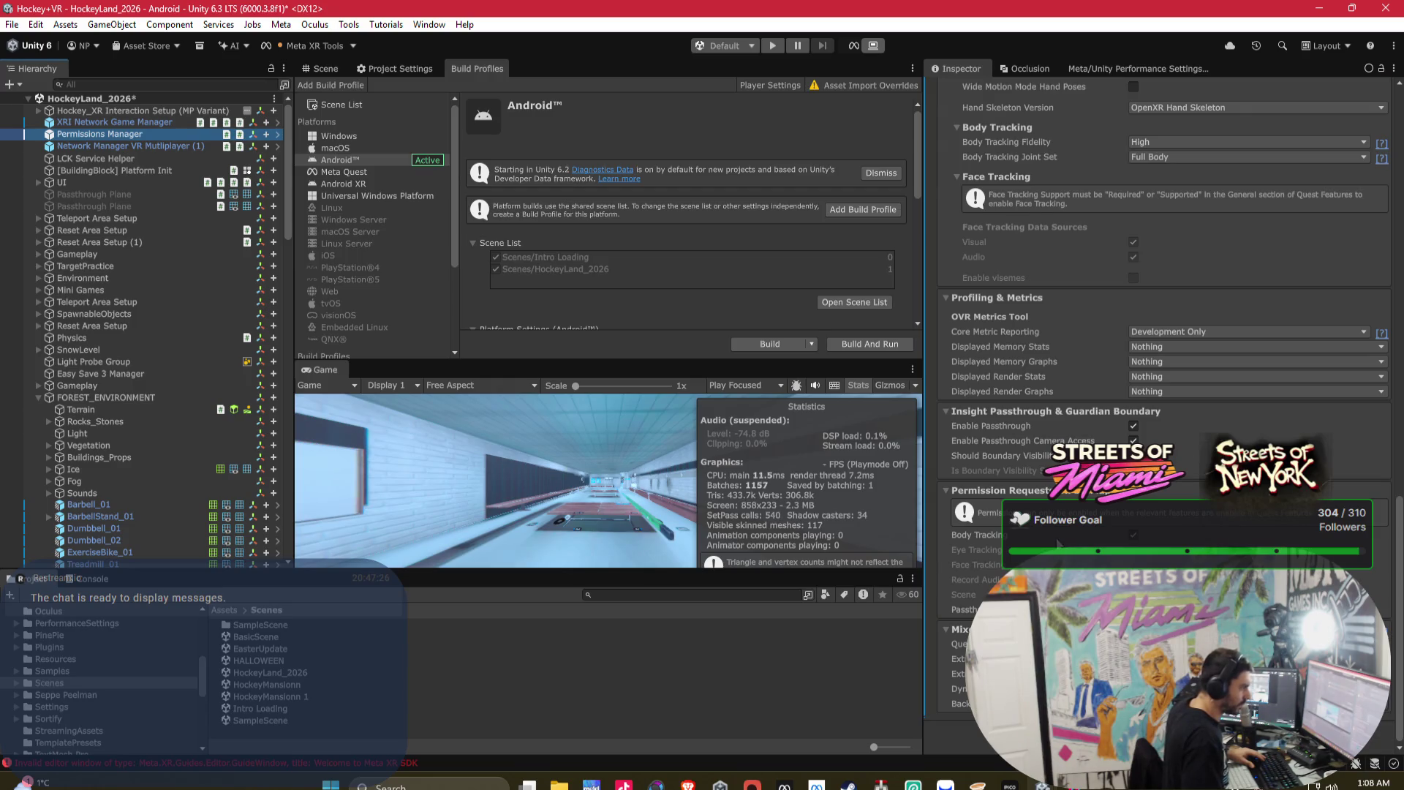
{"action": "scroll", "coordinate": [948, 284], "scroll_direction": "up", "scroll_amount": 10}
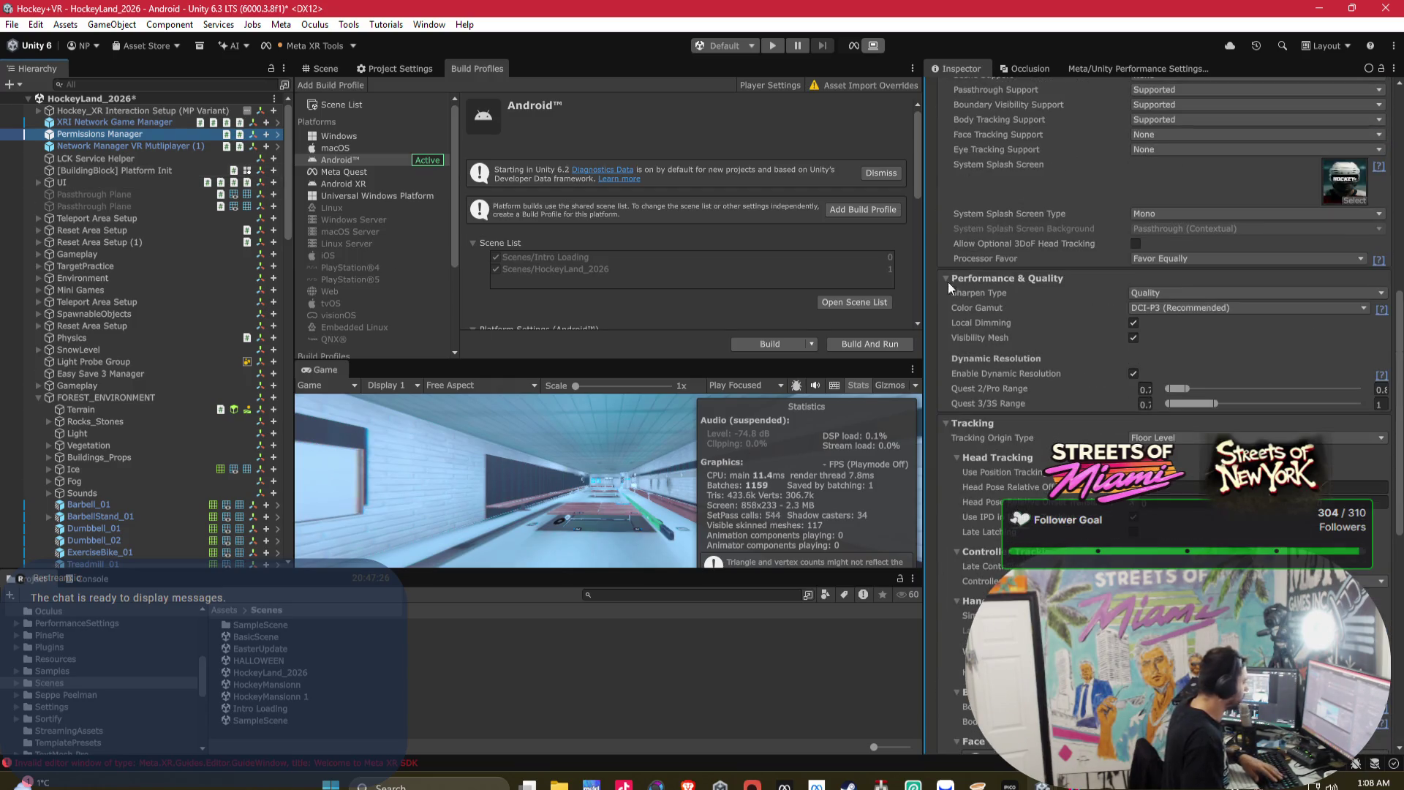
{"action": "scroll", "coordinate": [1011, 298], "scroll_direction": "up", "scroll_amount": 10}
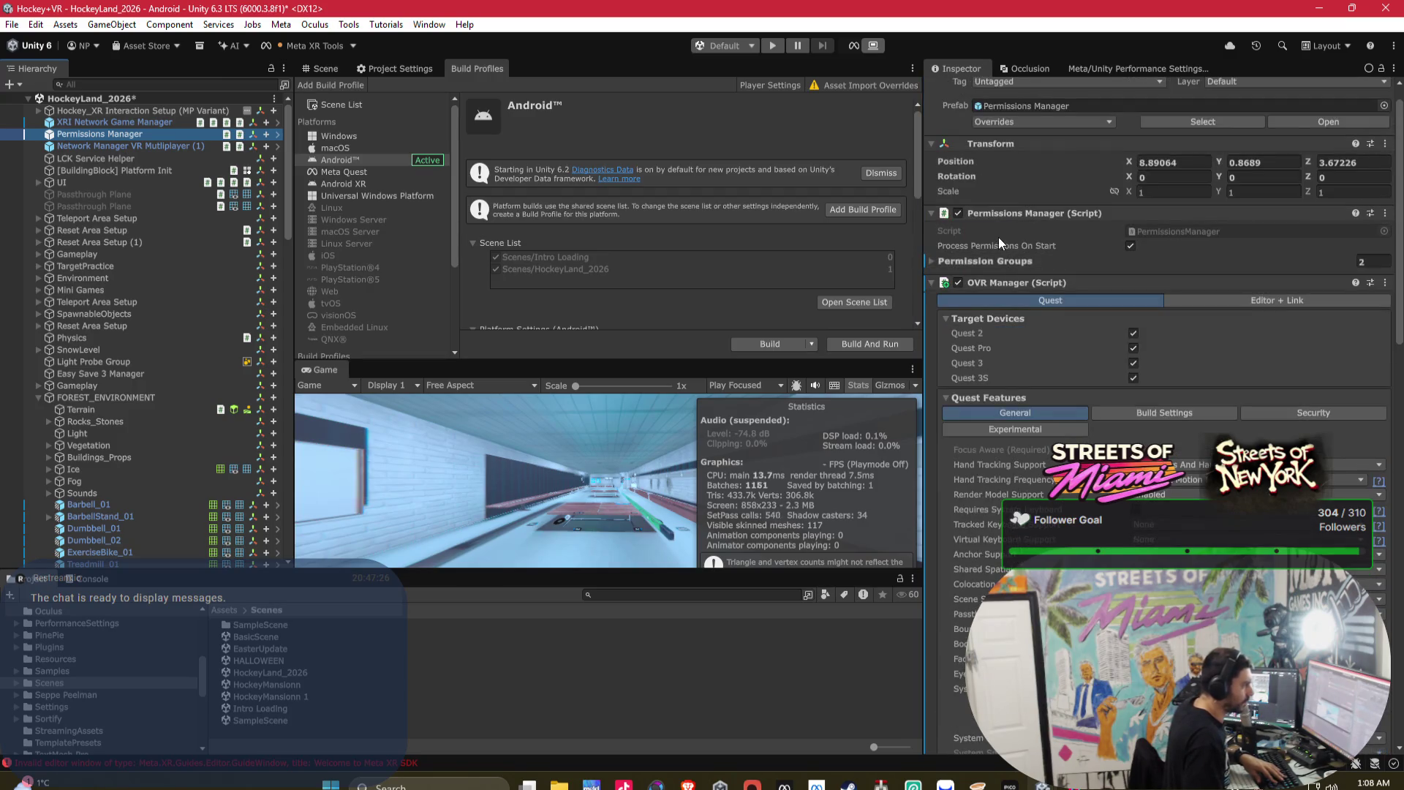
{"action": "left_click", "coordinate": [989, 258]}
{"action": "left_click", "coordinate": [994, 294]}
{"action": "left_click", "coordinate": [994, 280]}
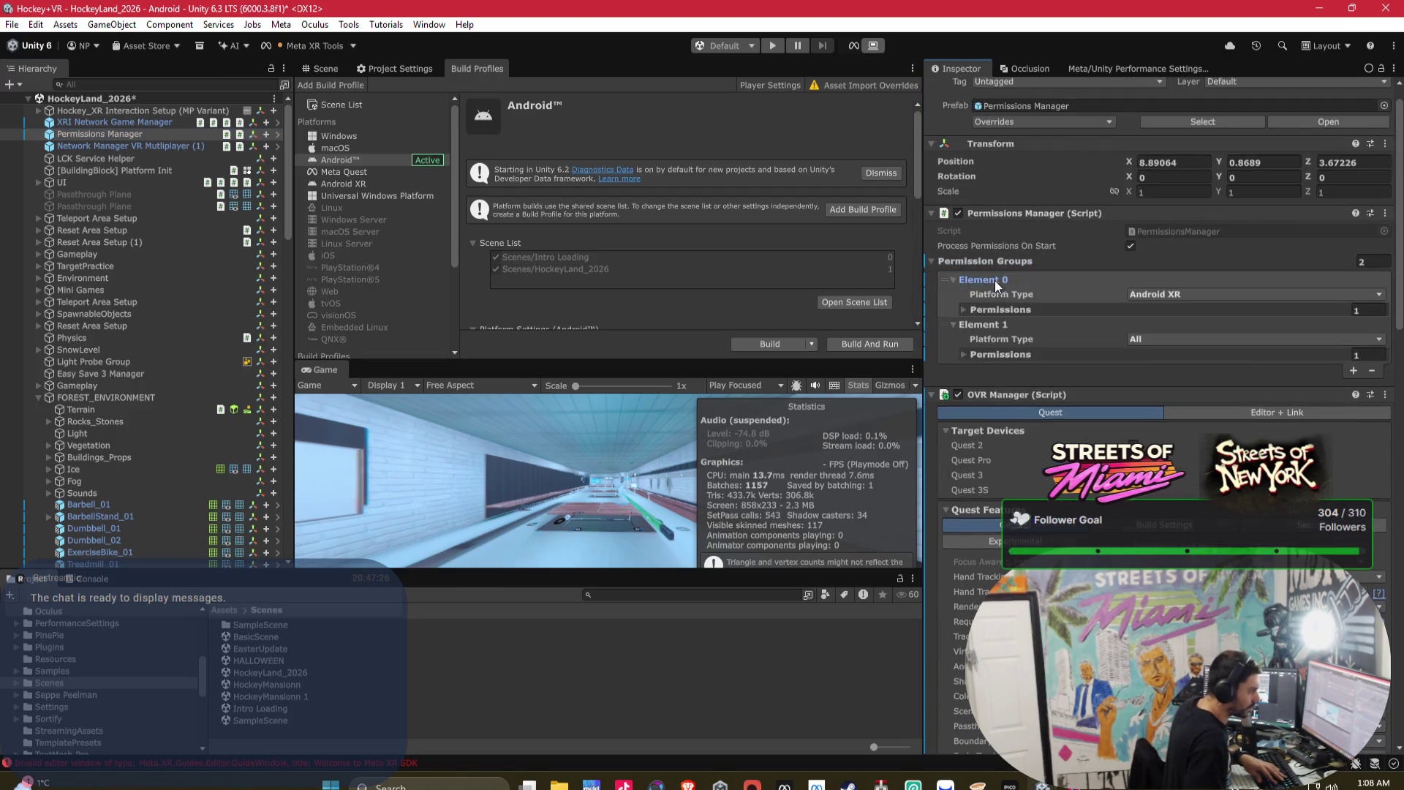
{"action": "left_click", "coordinate": [999, 310]}
{"action": "left_click", "coordinate": [993, 390]}
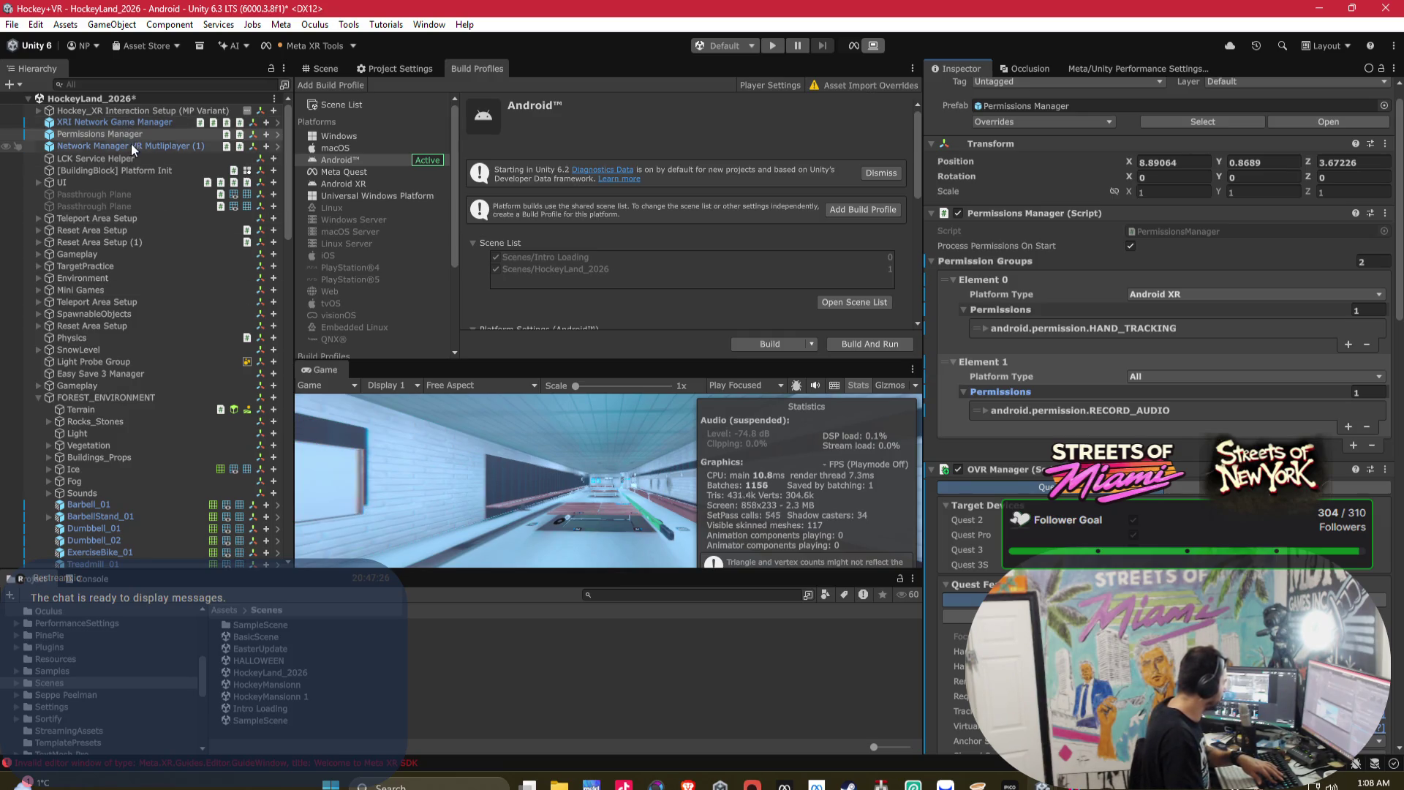
{"action": "left_click", "coordinate": [124, 161]}
{"action": "left_click", "coordinate": [128, 171]}
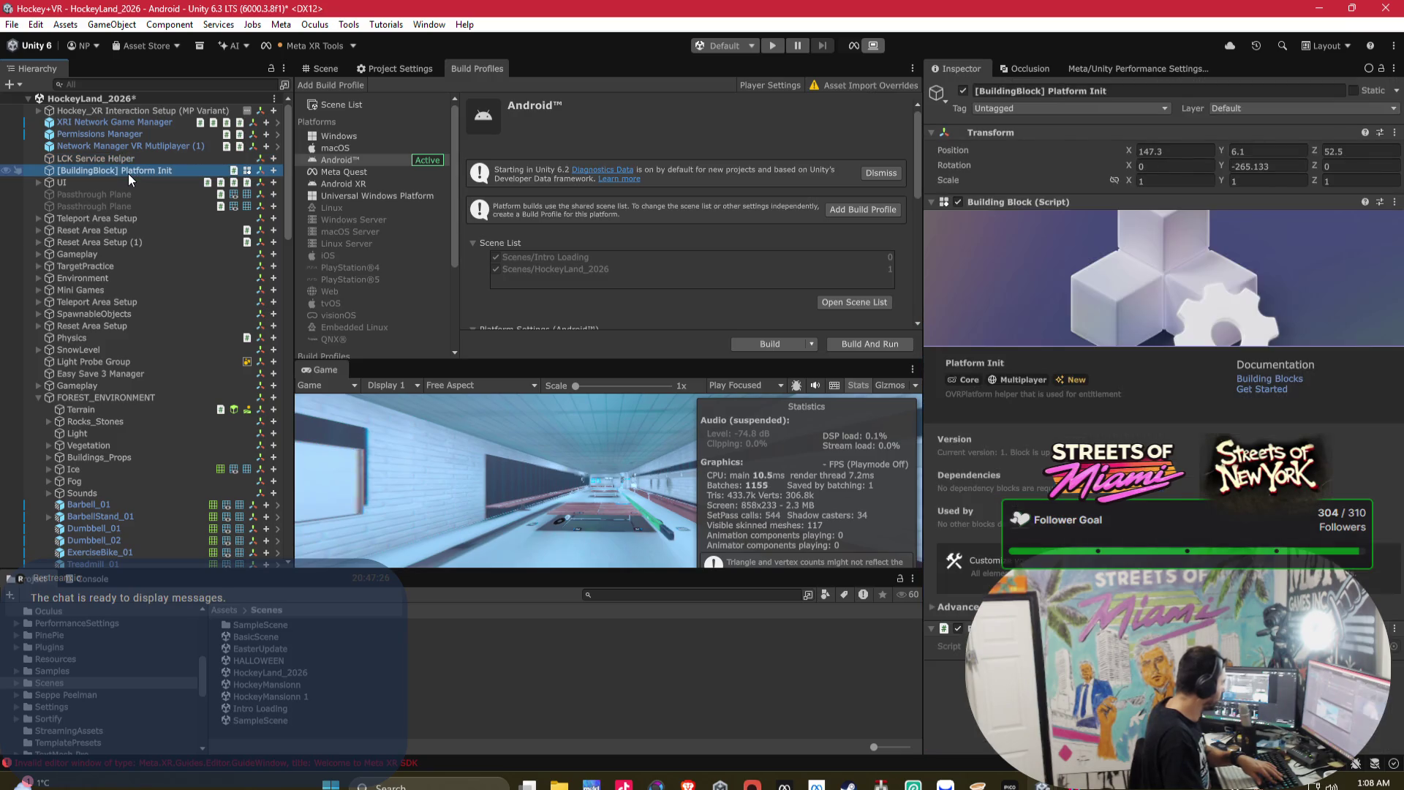
- Change Network Manager VR Multiplayer (1)'s Log Level from Developer to Normal
{"action": "left_click", "coordinate": [38, 183]}
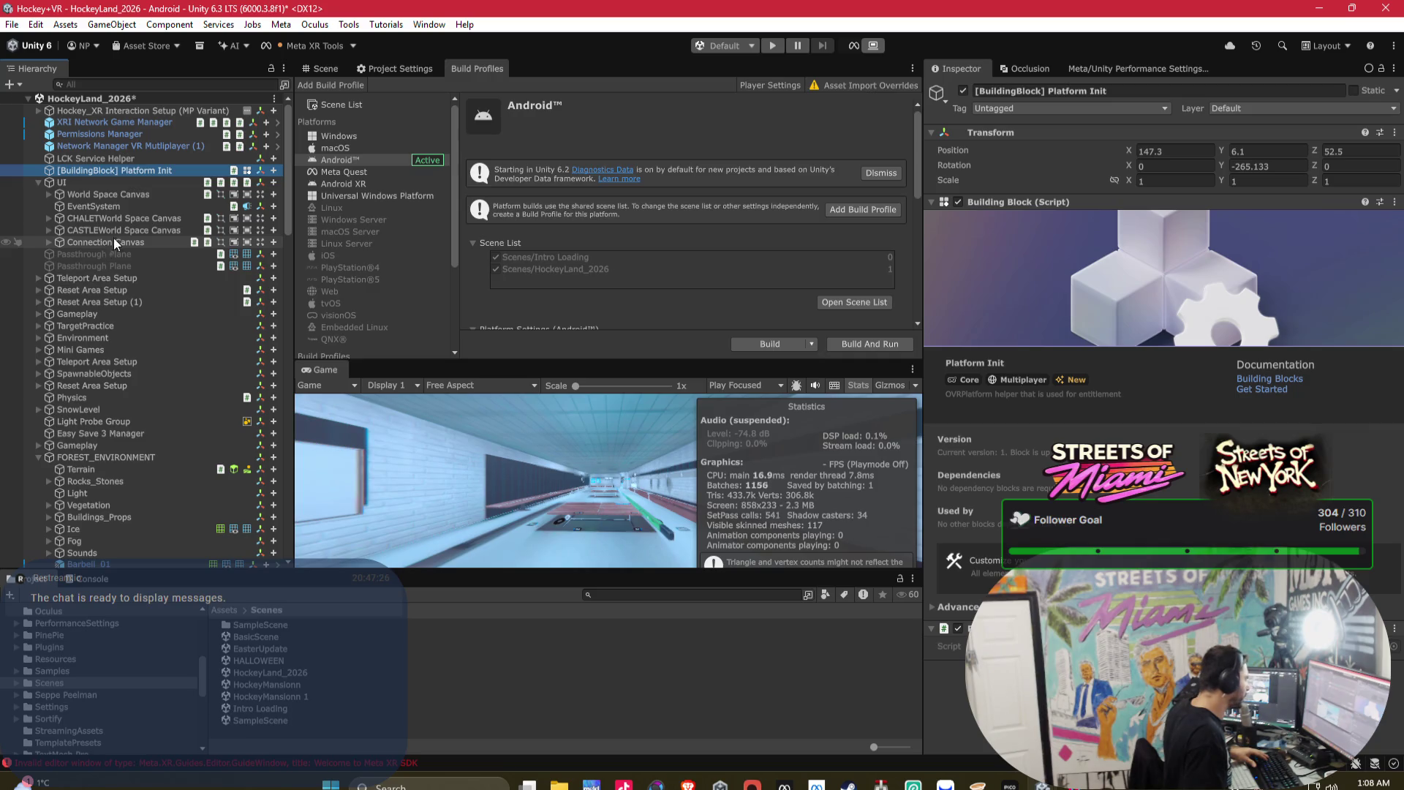
{"action": "left_click", "coordinate": [106, 160]}
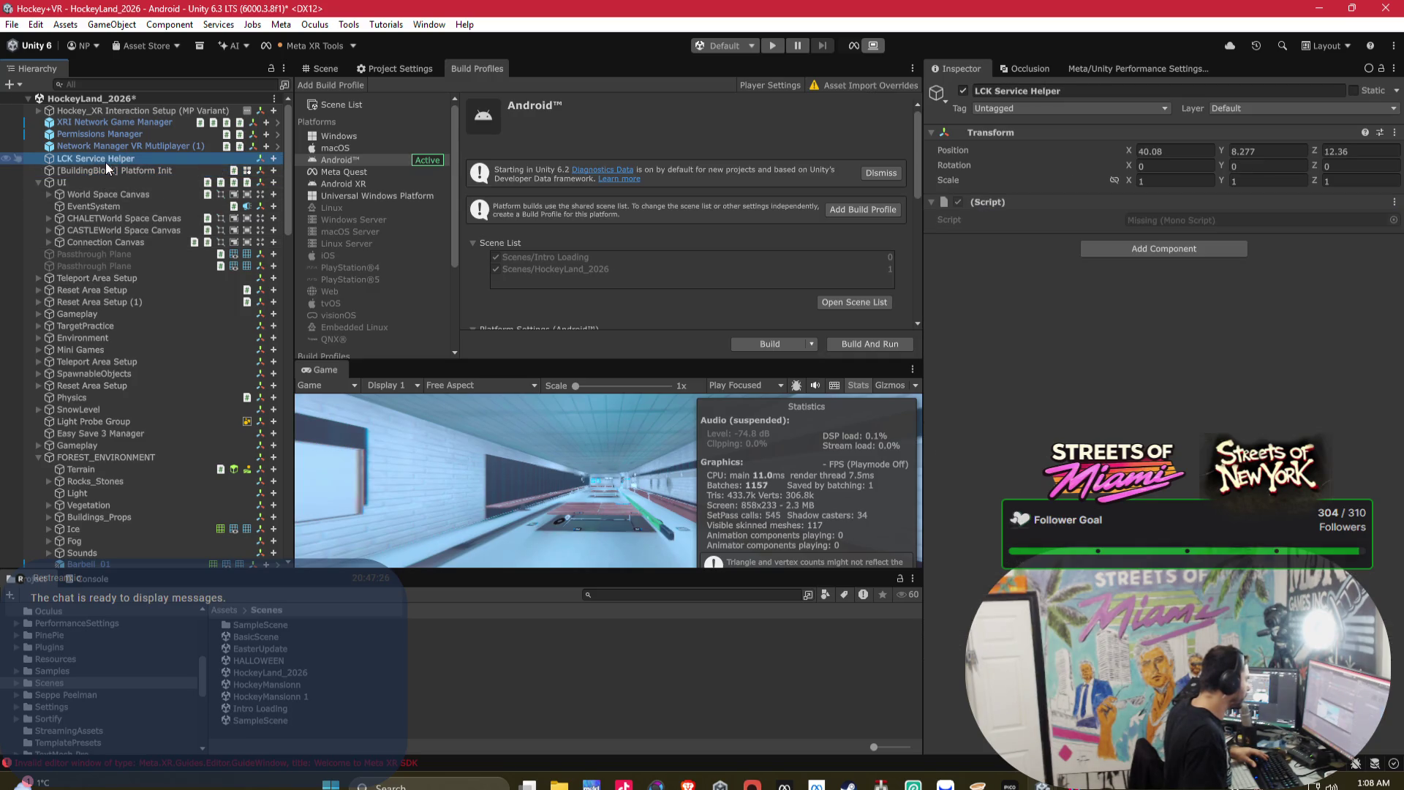
{"action": "left_click", "coordinate": [147, 147]}
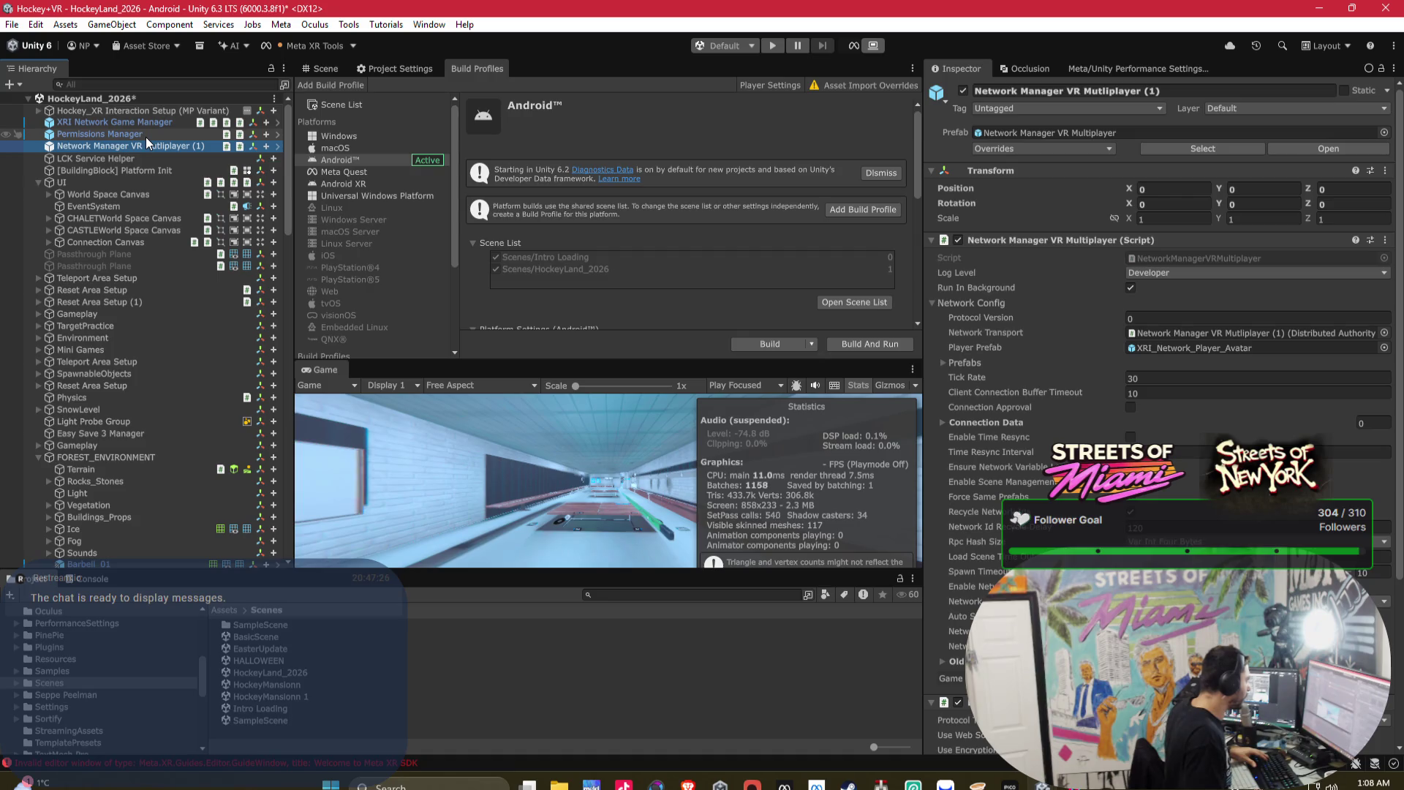
{"action": "scroll", "coordinate": [1122, 354], "scroll_direction": "down", "scroll_amount": 5}
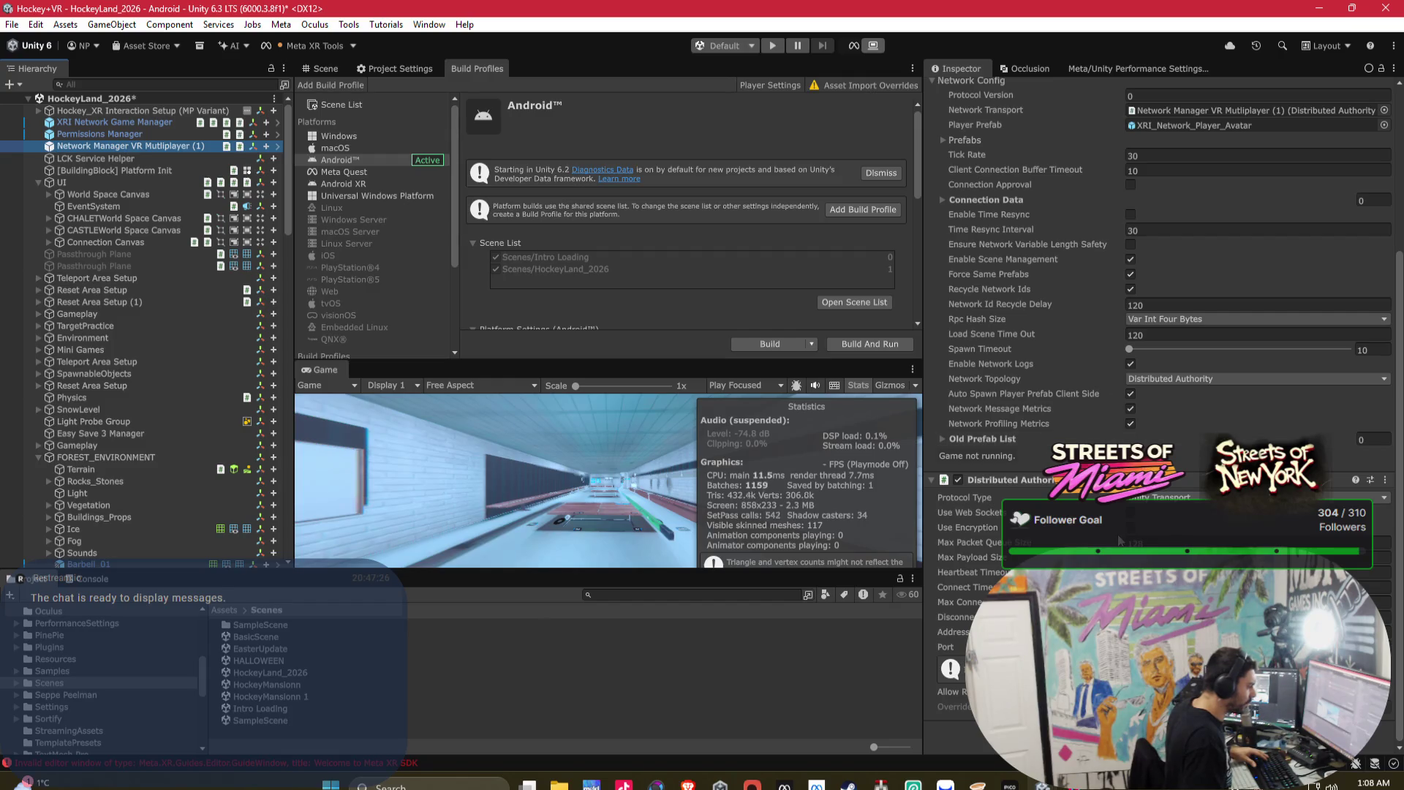
{"action": "scroll", "coordinate": [1141, 524], "scroll_direction": "up", "scroll_amount": 5}
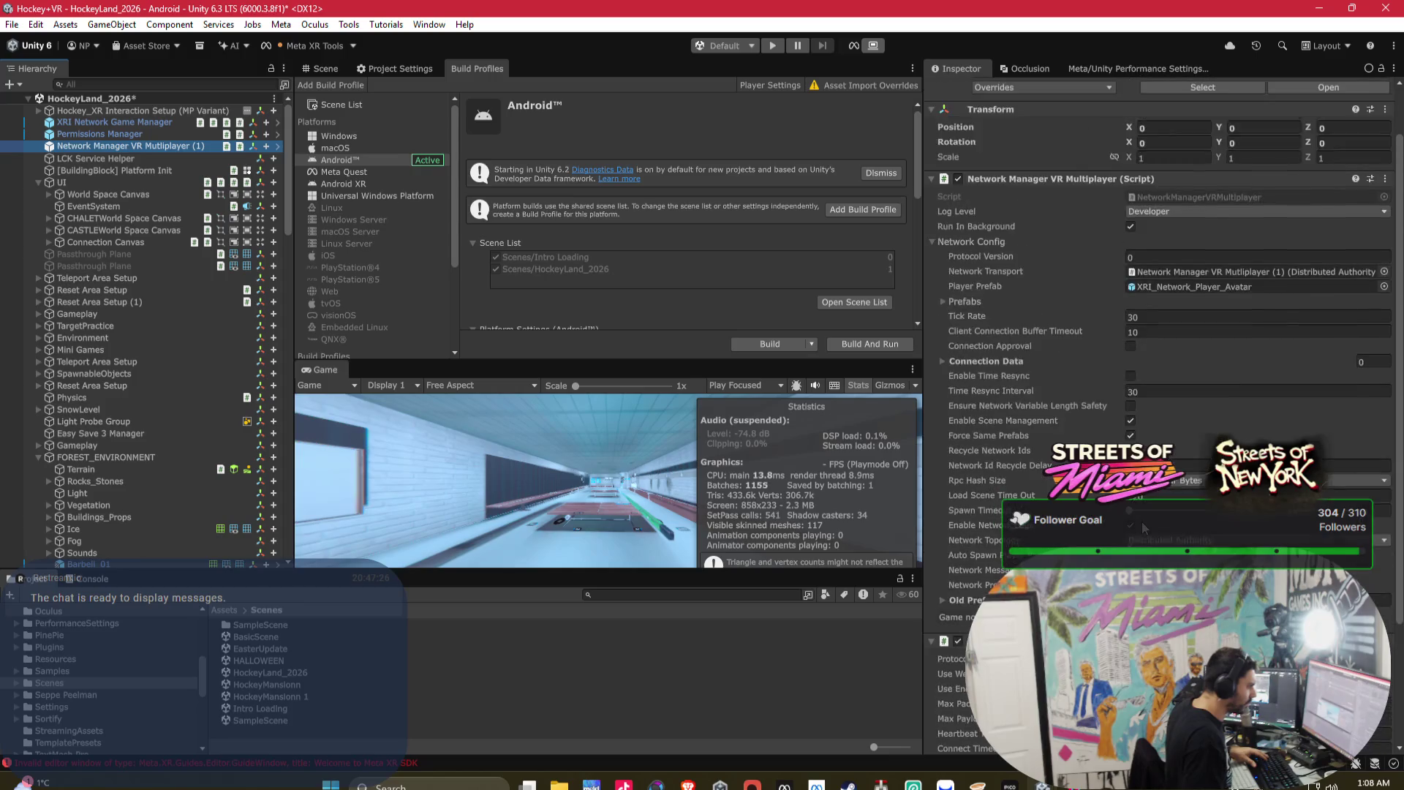
{"action": "left_click", "coordinate": [1173, 255]}
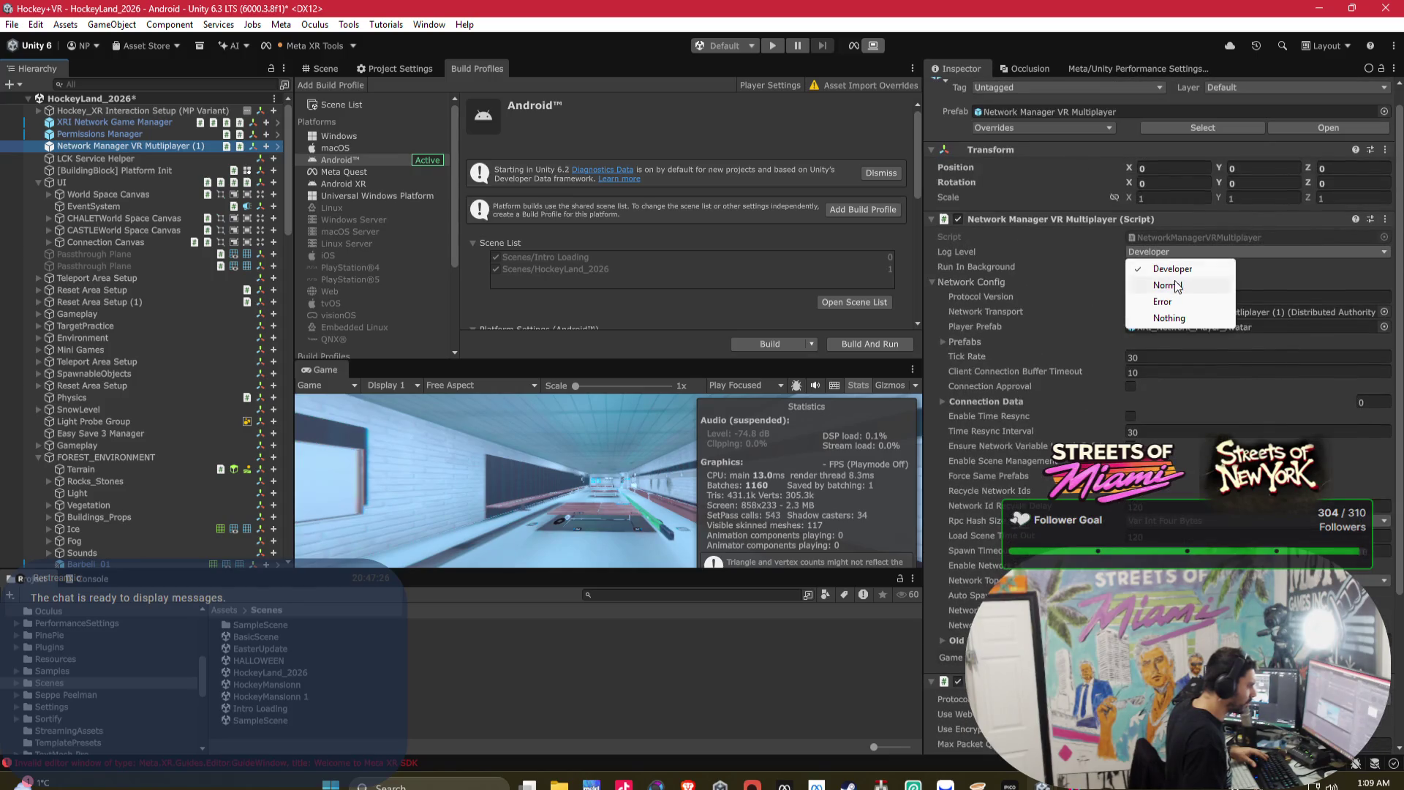
{"action": "left_click", "coordinate": [1163, 286]}
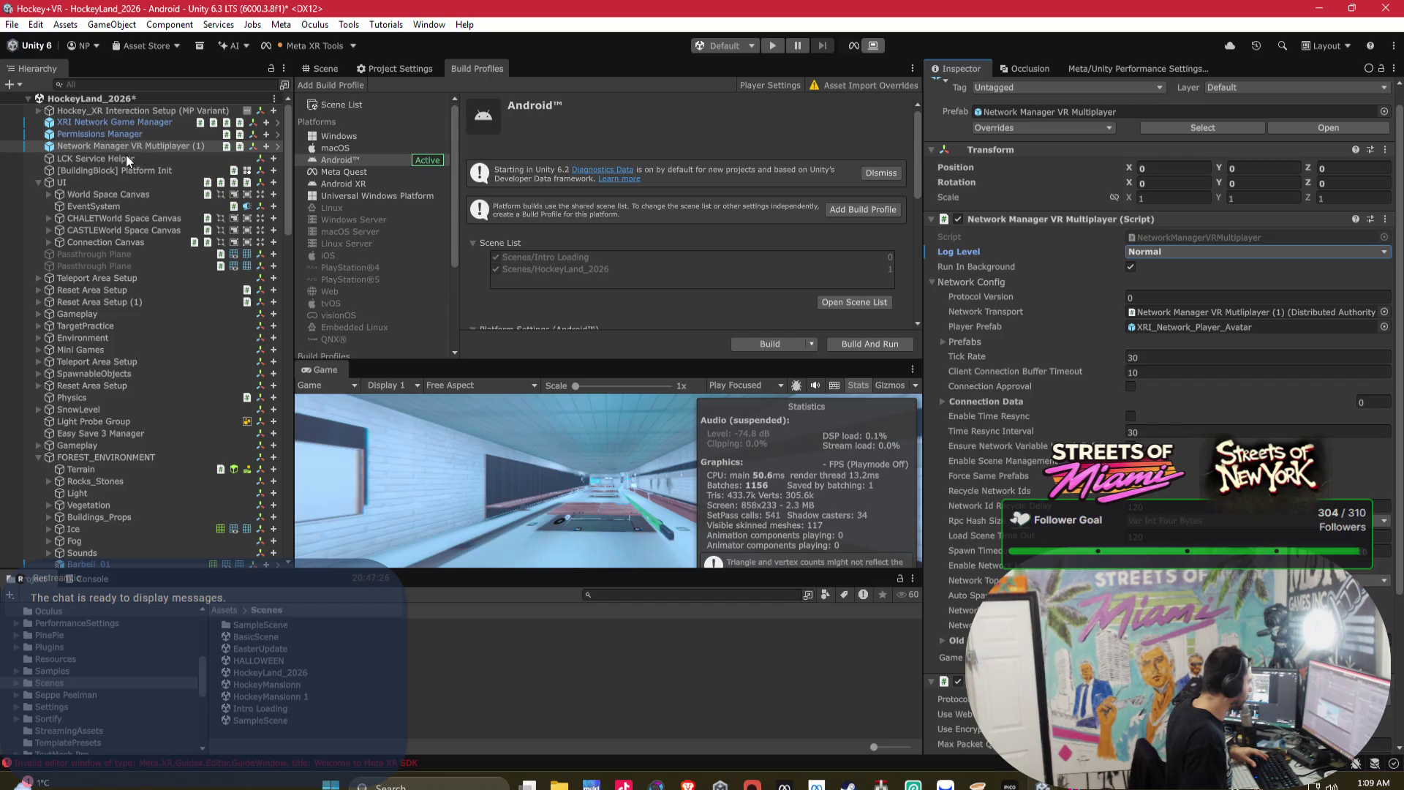
- Check Permissions Manager and XRI Network Game Manager's Distributed Authority session settings
{"action": "left_click", "coordinate": [115, 133]}
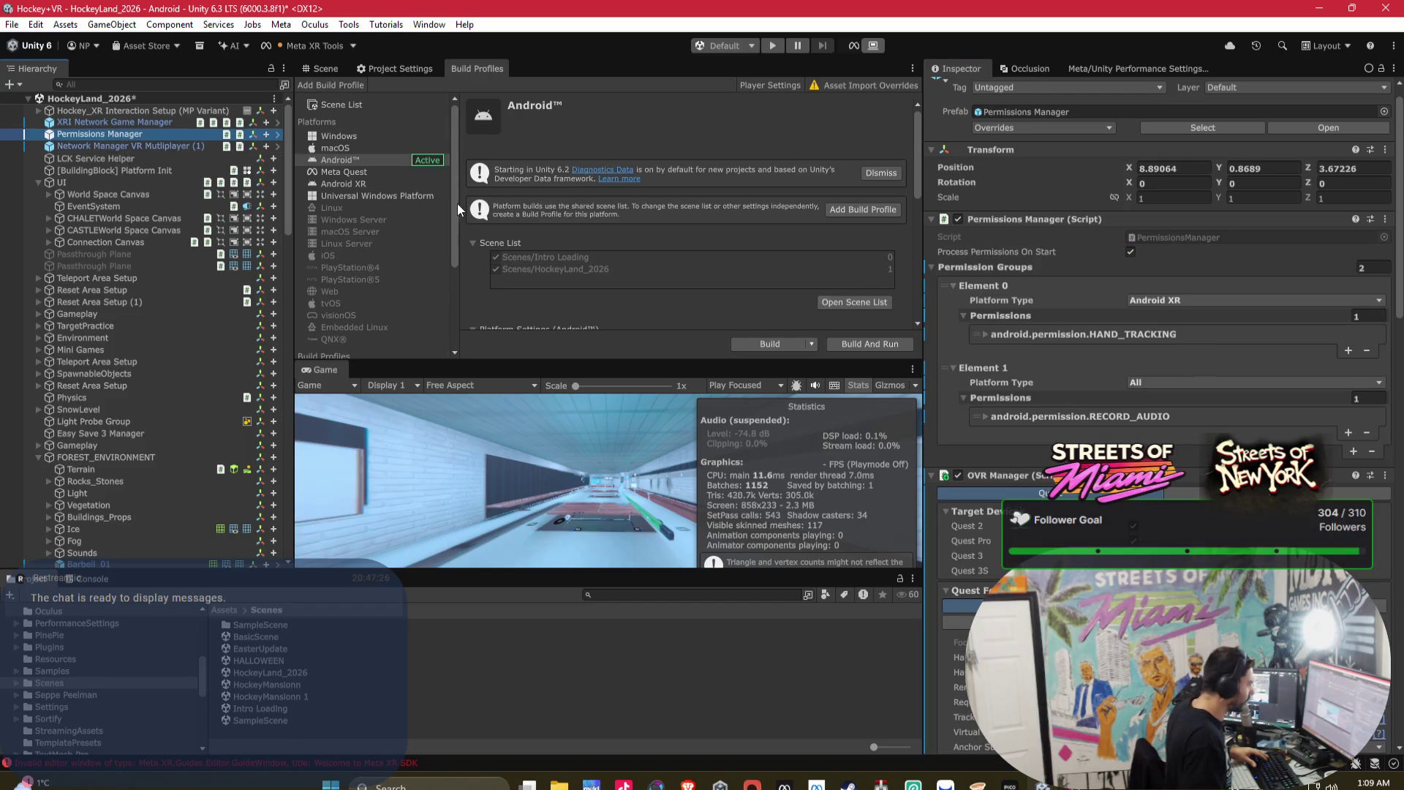
{"action": "left_click", "coordinate": [94, 145]}
{"action": "left_click", "coordinate": [124, 122]}
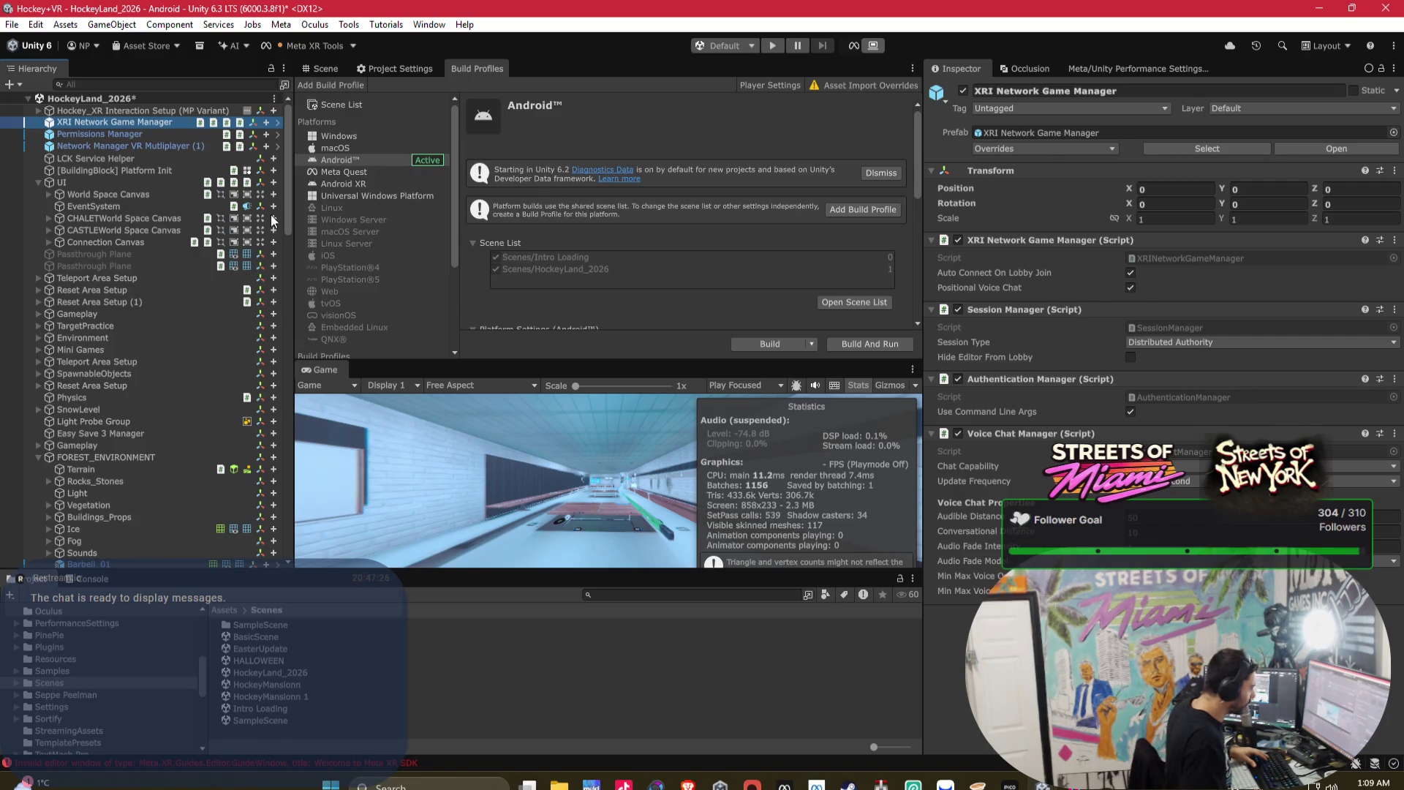
- Delete Elements 26–31 from the UI object's Objects To Enable Offline list, leaving 26 entries
{"action": "left_click", "coordinate": [61, 183]}
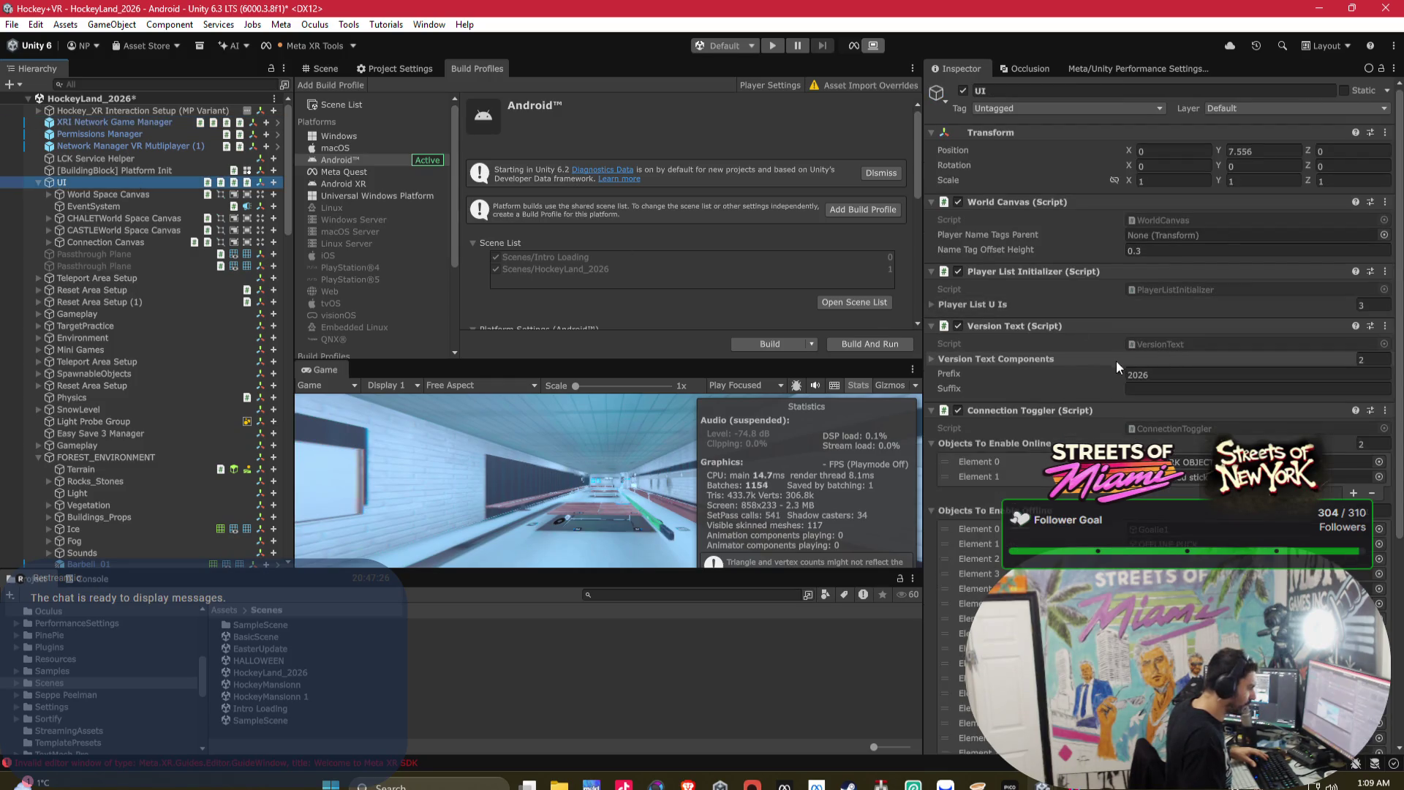
{"action": "scroll", "coordinate": [1059, 438], "scroll_direction": "down", "scroll_amount": 10}
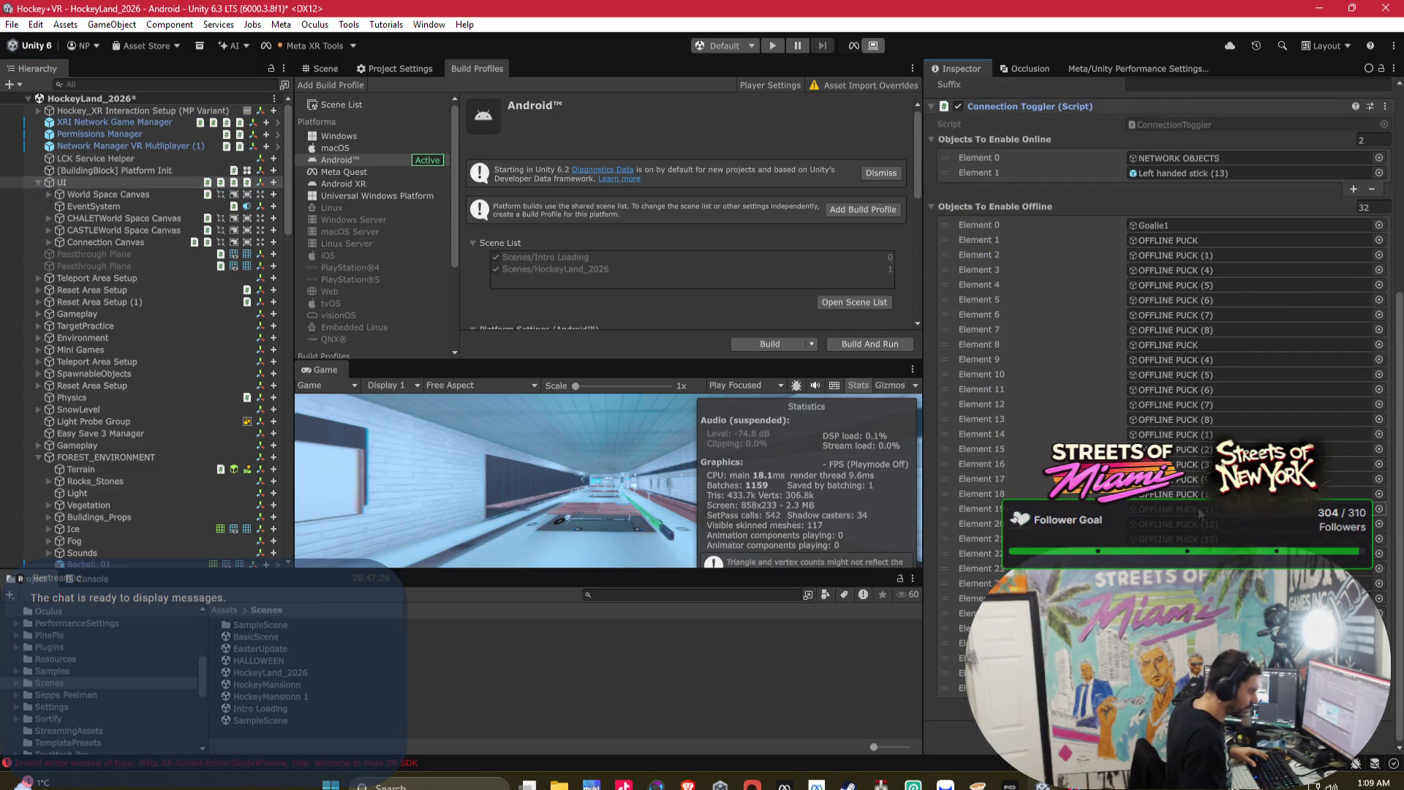
{"action": "left_click", "coordinate": [965, 613]}
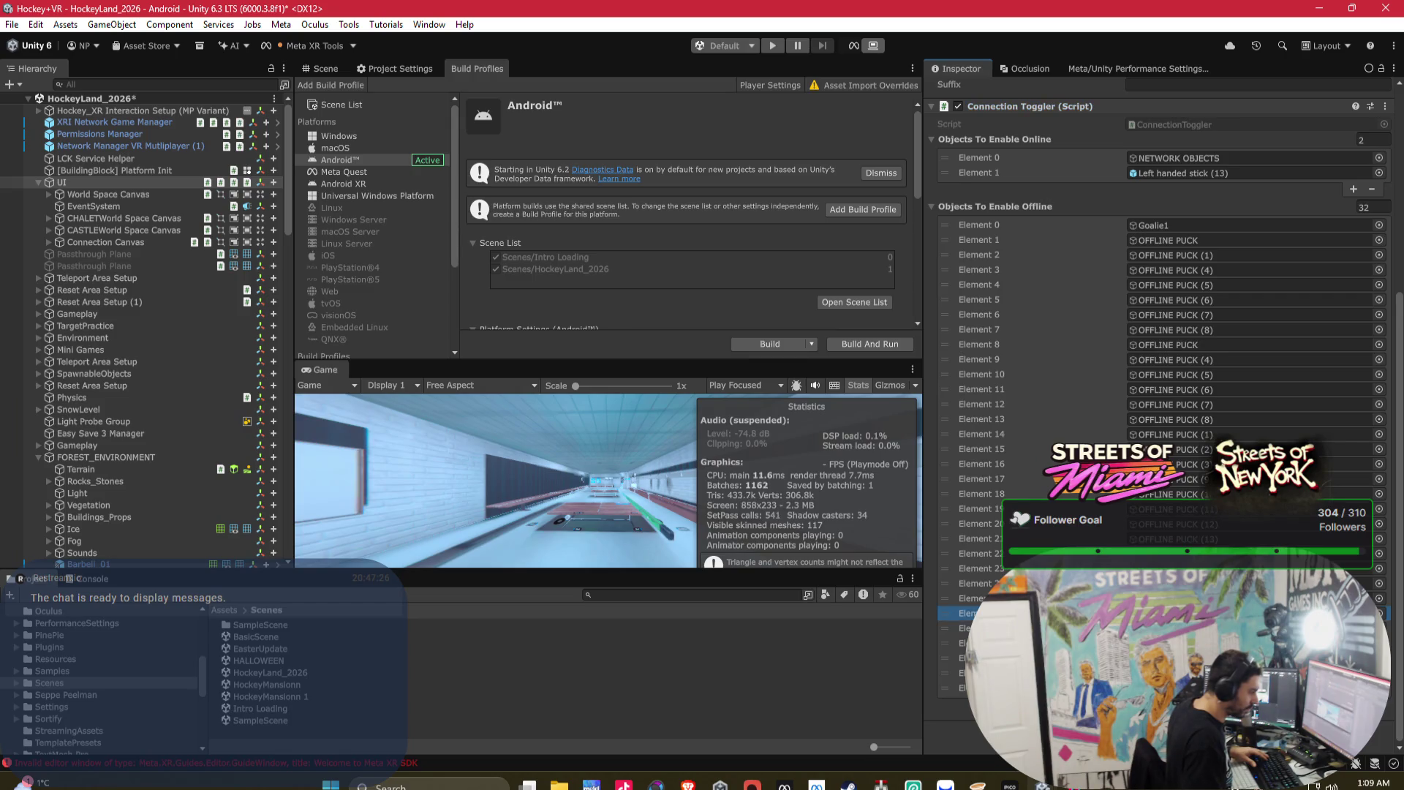
{"action": "left_click", "coordinate": [965, 689], "text": "shift"}
{"action": "key", "text": "Delete"}
- Expand the UI object's Version Text Components and Player List U Is lists
{"action": "scroll", "coordinate": [999, 451], "scroll_direction": "up", "scroll_amount": 8}
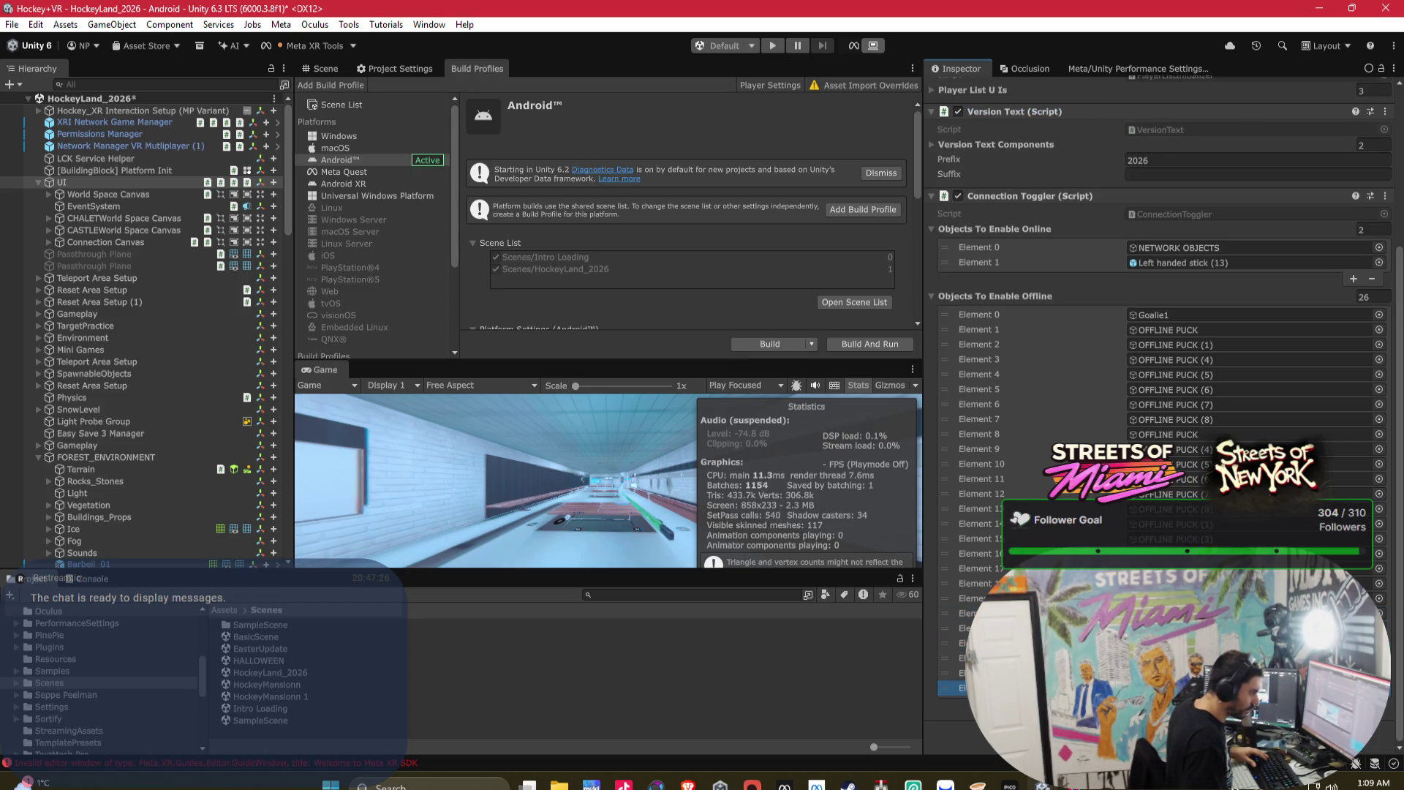
{"action": "scroll", "coordinate": [999, 451], "scroll_direction": "up", "scroll_amount": 2}
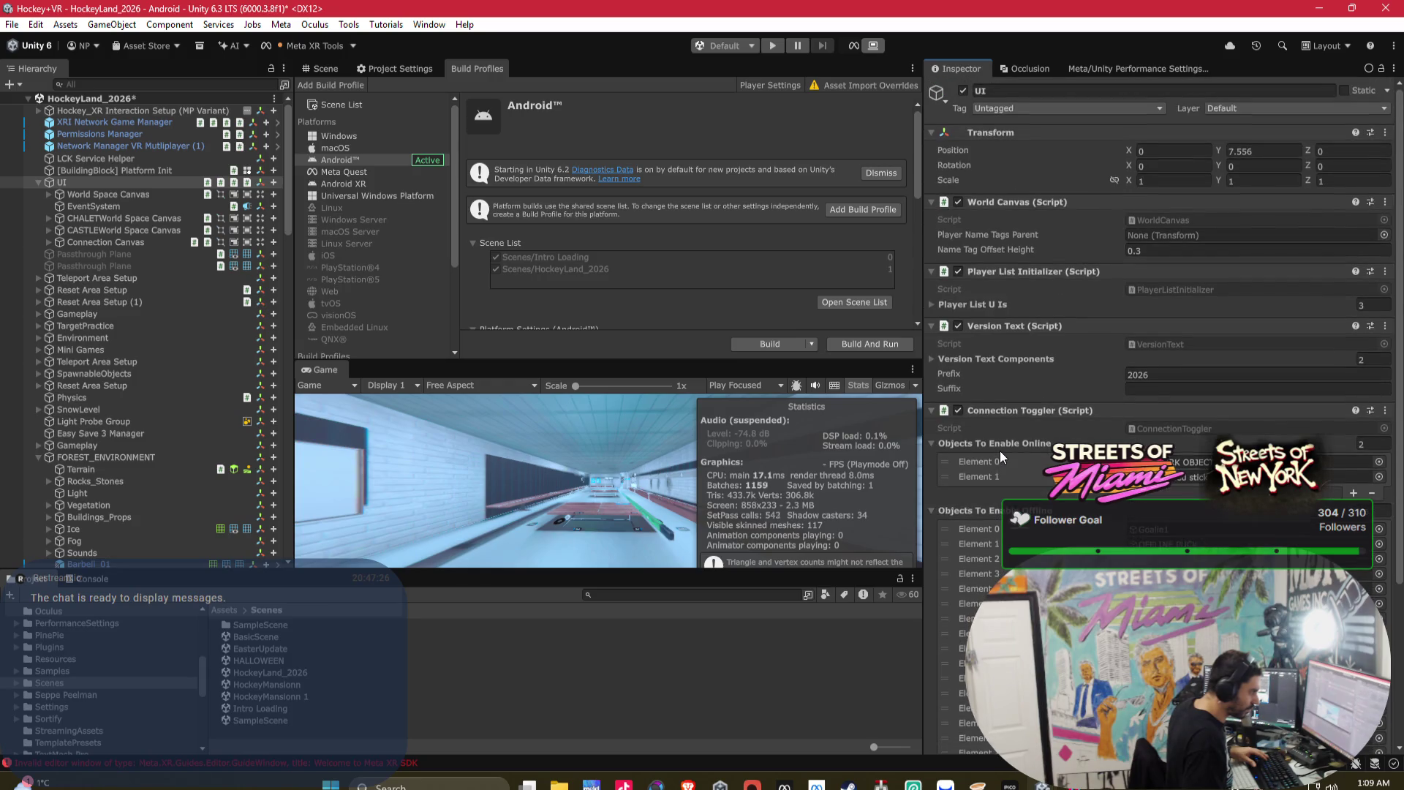
{"action": "left_click", "coordinate": [986, 359]}
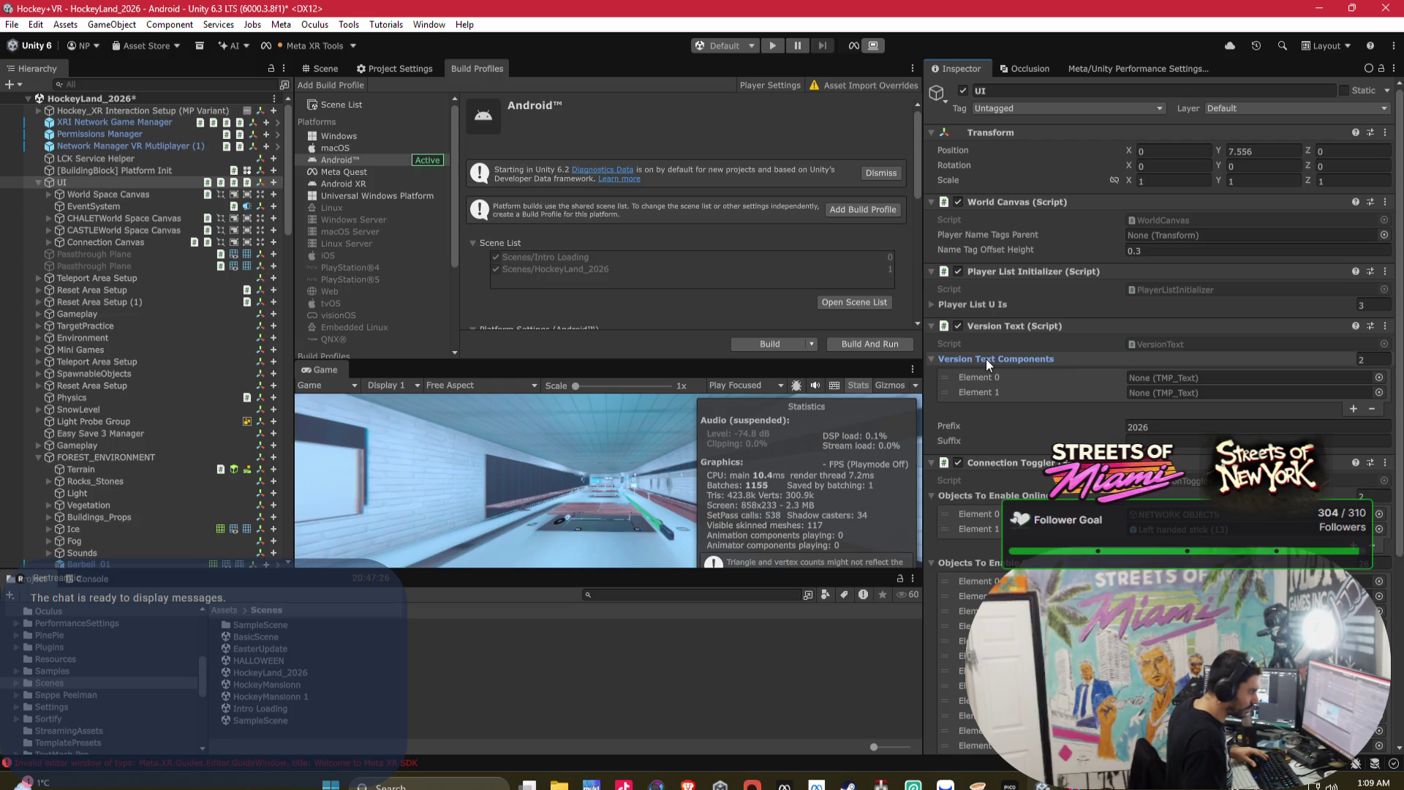
{"action": "left_click", "coordinate": [986, 302]}
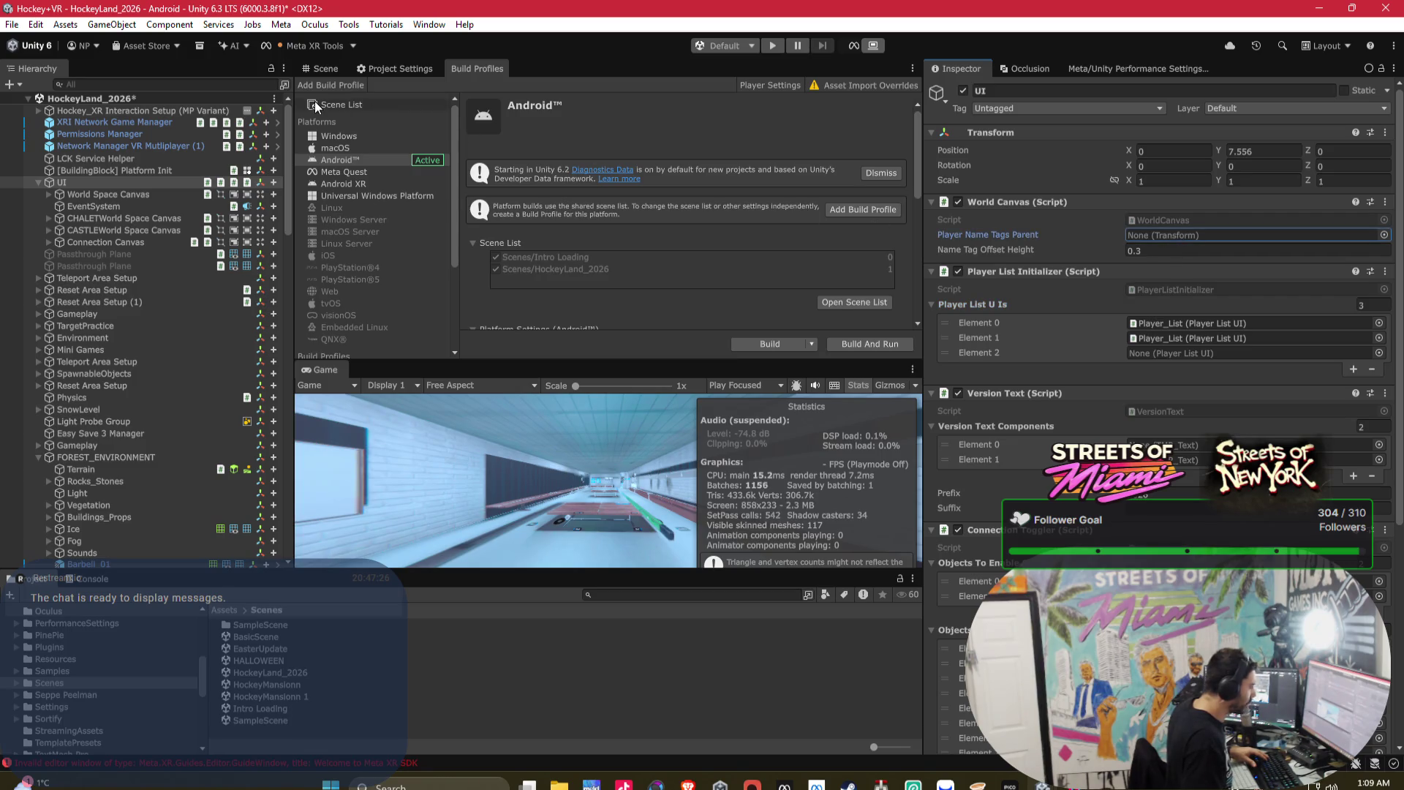
- Search the Hierarchy for 'nametag', then 'player_', and select Offline_Player_Avatar
{"action": "left_click", "coordinate": [245, 83]}
{"action": "type", "text": "na"}
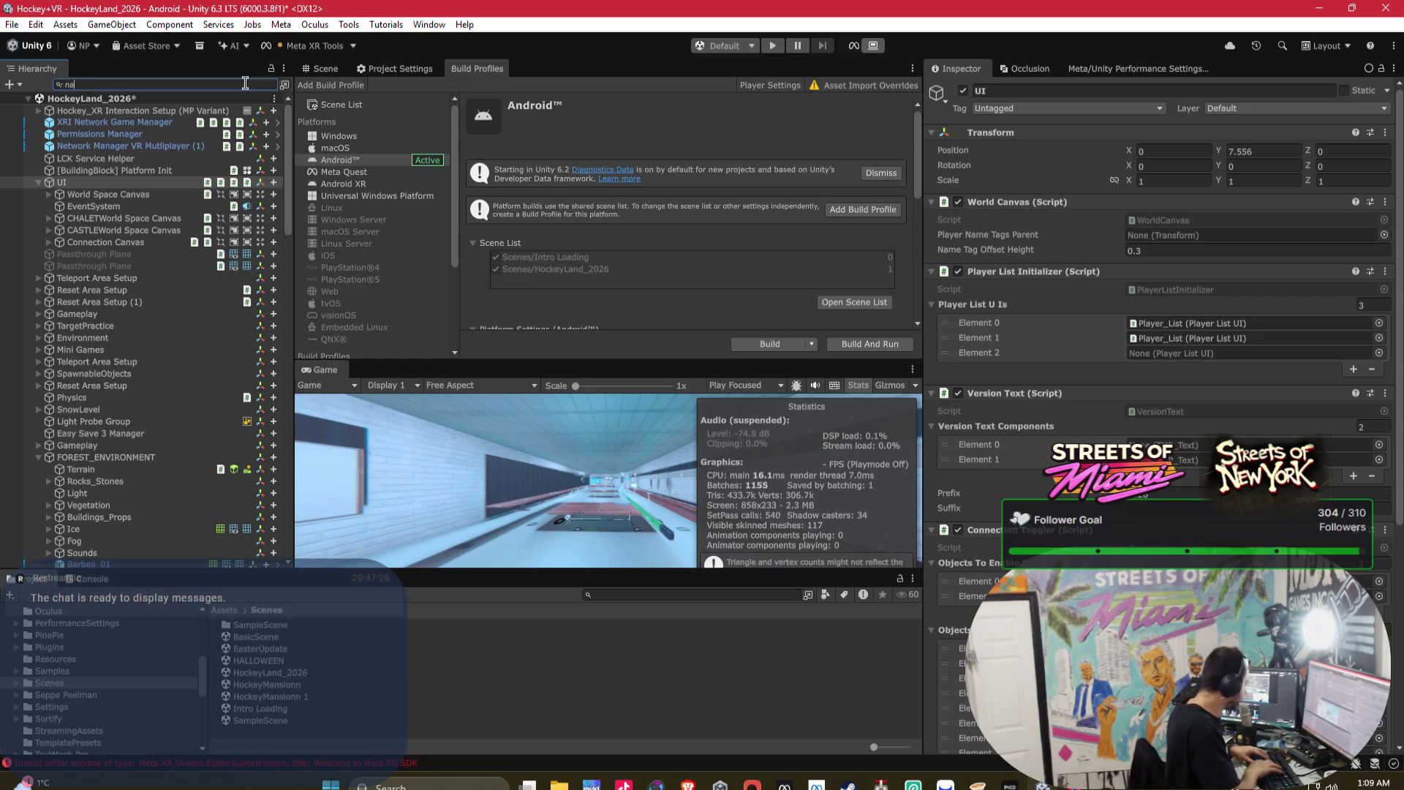
{"action": "type", "text": "metag"}
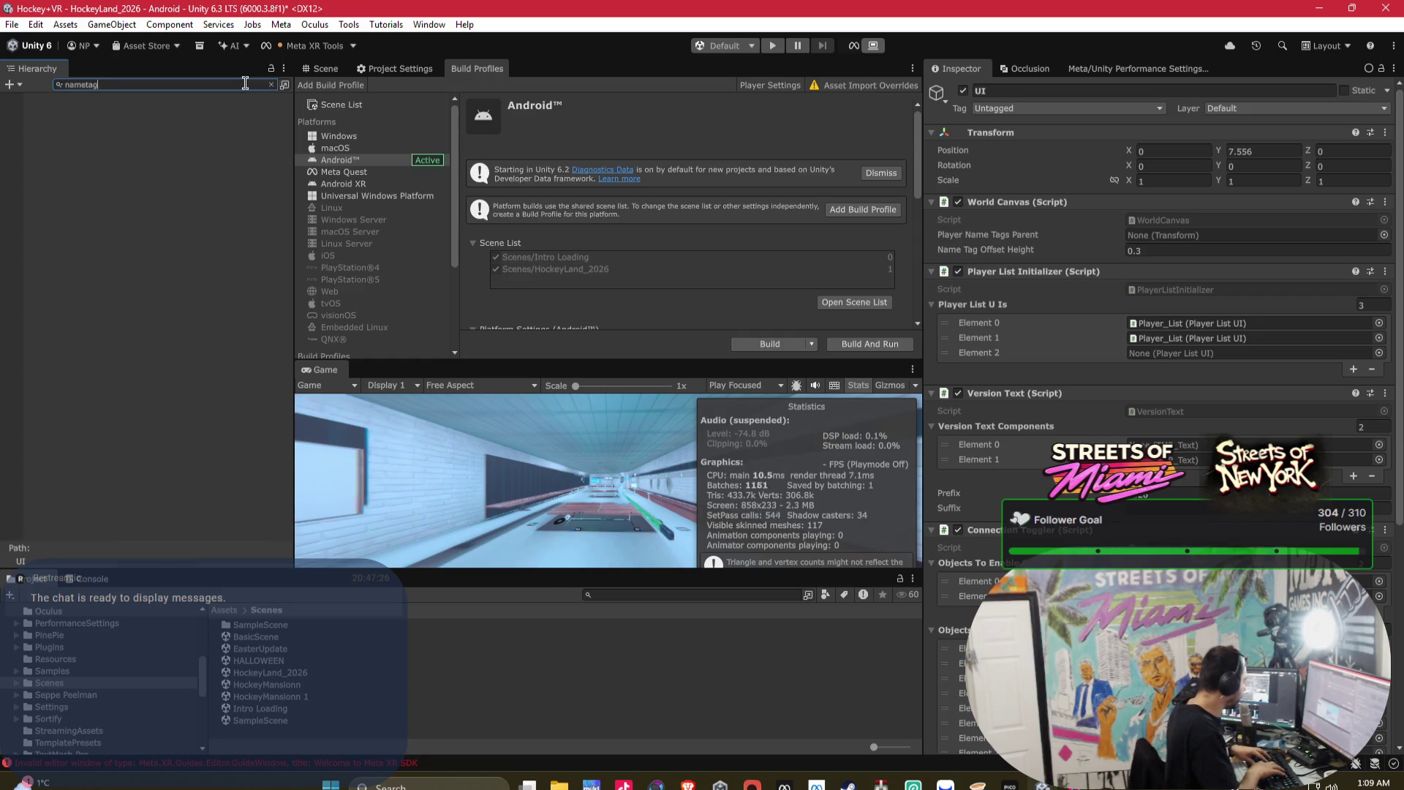
{"action": "key", "text": "BackSpace"}
{"action": "key", "text": "BackSpace"}
{"action": "key", "text": "BackSpace"}
{"action": "type", "text": "p["}
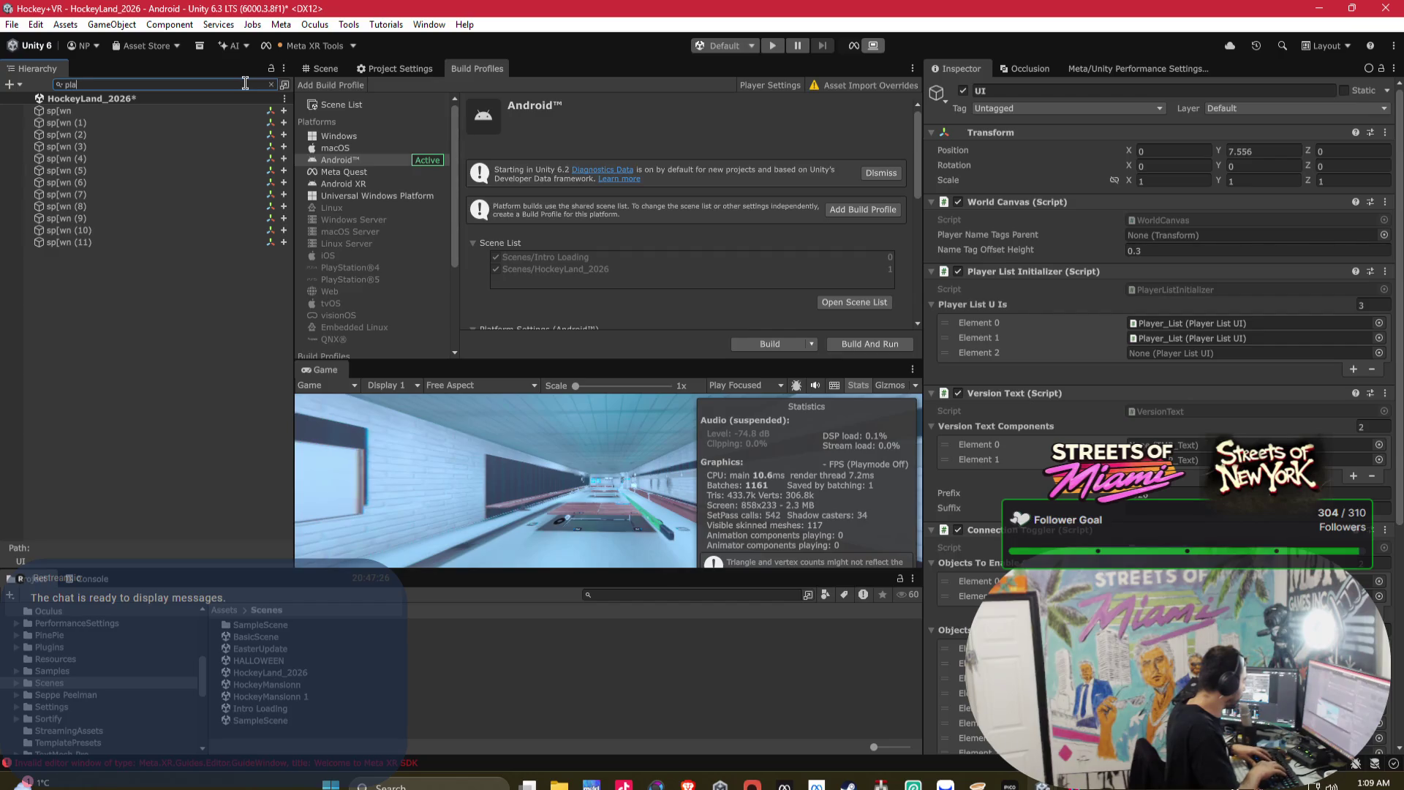
{"action": "type", "text": "yyer"}
{"action": "type", "text": "r"}
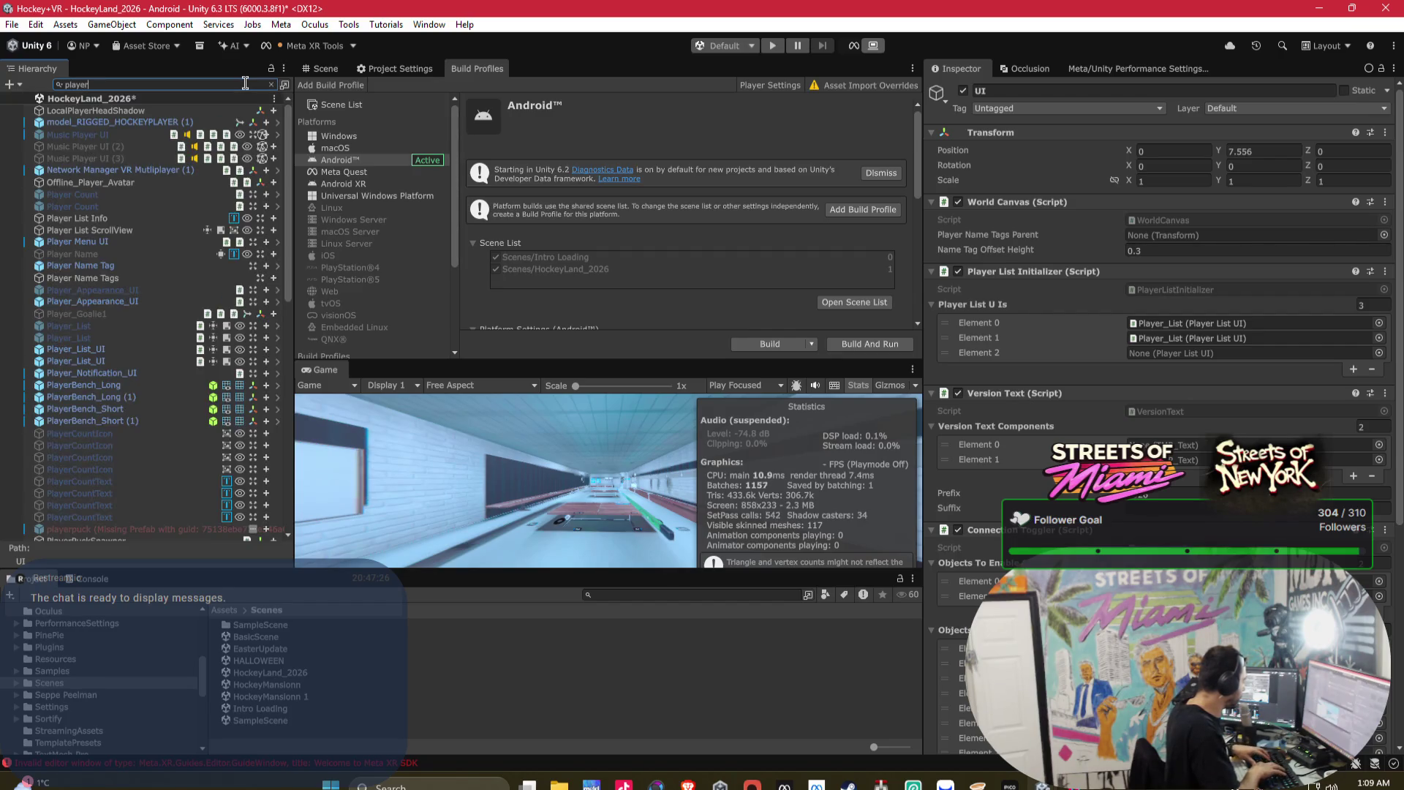
{"action": "type", "text": "_"}
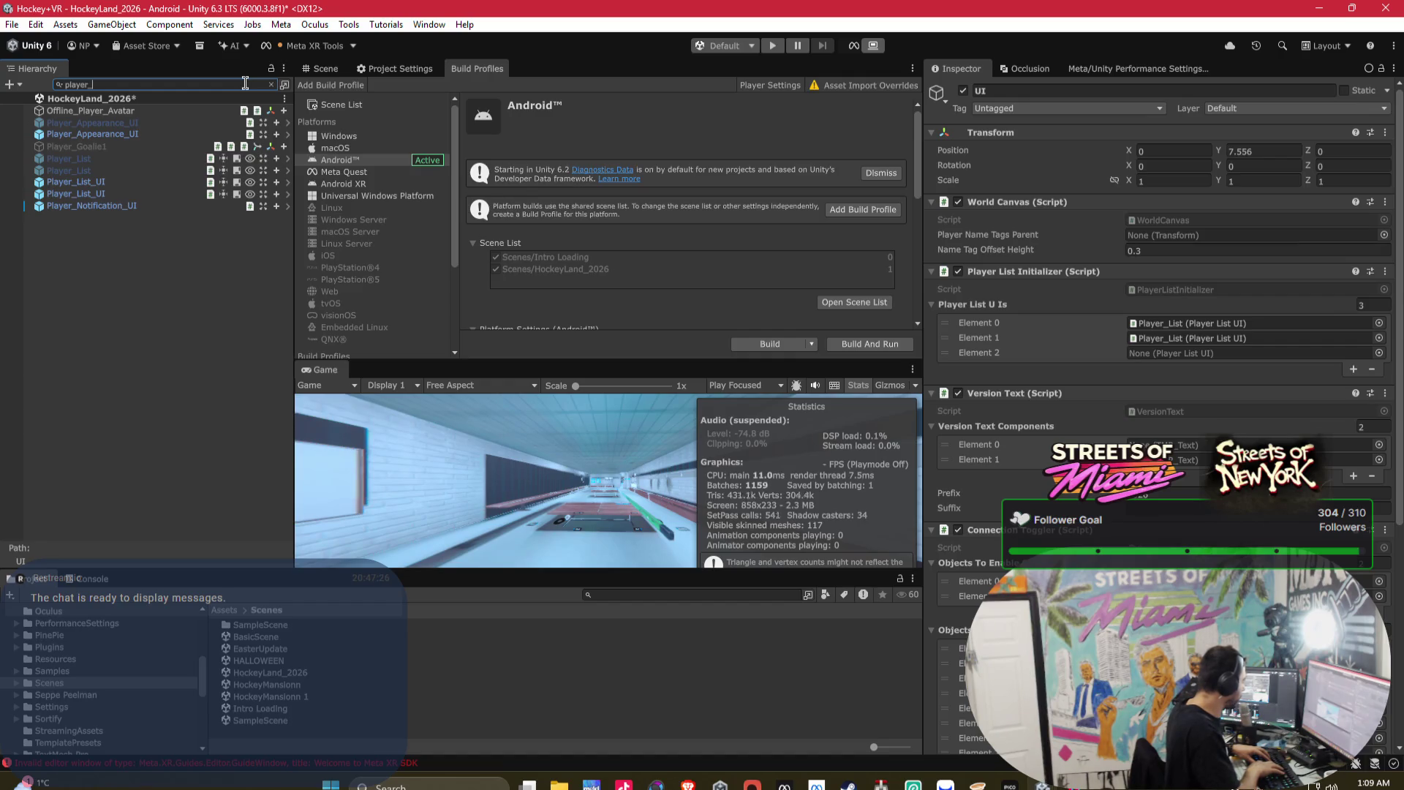
{"action": "left_click", "coordinate": [121, 111]}
{"action": "key", "text": "Escape"}
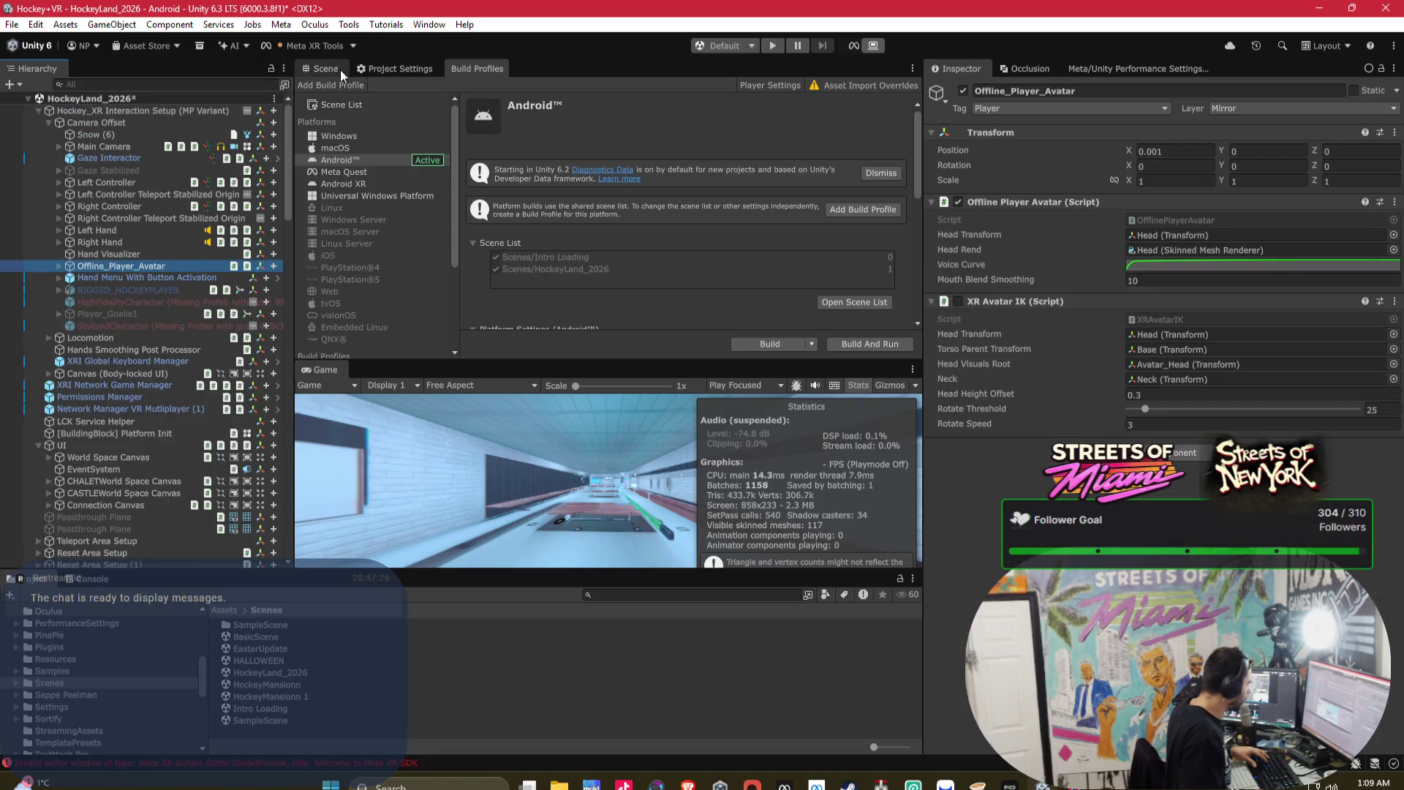
- Frame Offline_Player_Avatar in the Scene view and unfold Avatar_Head > Armature > Base > Neck
{"action": "left_click", "coordinate": [326, 68]}
{"action": "key", "text": "f"}
{"action": "mouse_move", "coordinate": [559, 176]}
{"action": "left_mouse_down"}
{"action": "mouse_move", "coordinate": [814, 68]}
{"action": "mouse_move", "coordinate": [603, 227]}
{"action": "mouse_move", "coordinate": [662, 293]}
{"action": "left_mouse_up"}
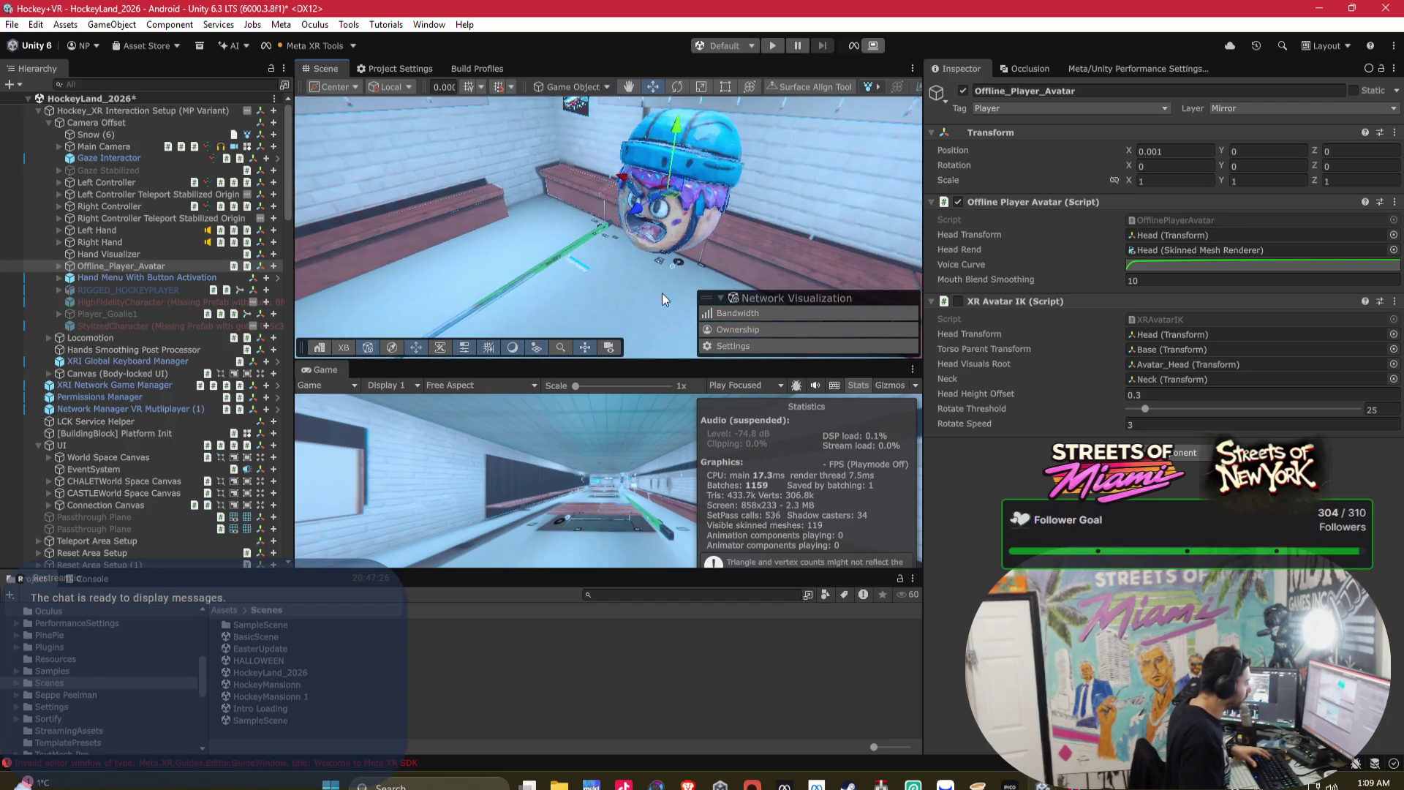
{"action": "left_click", "coordinate": [58, 265]}
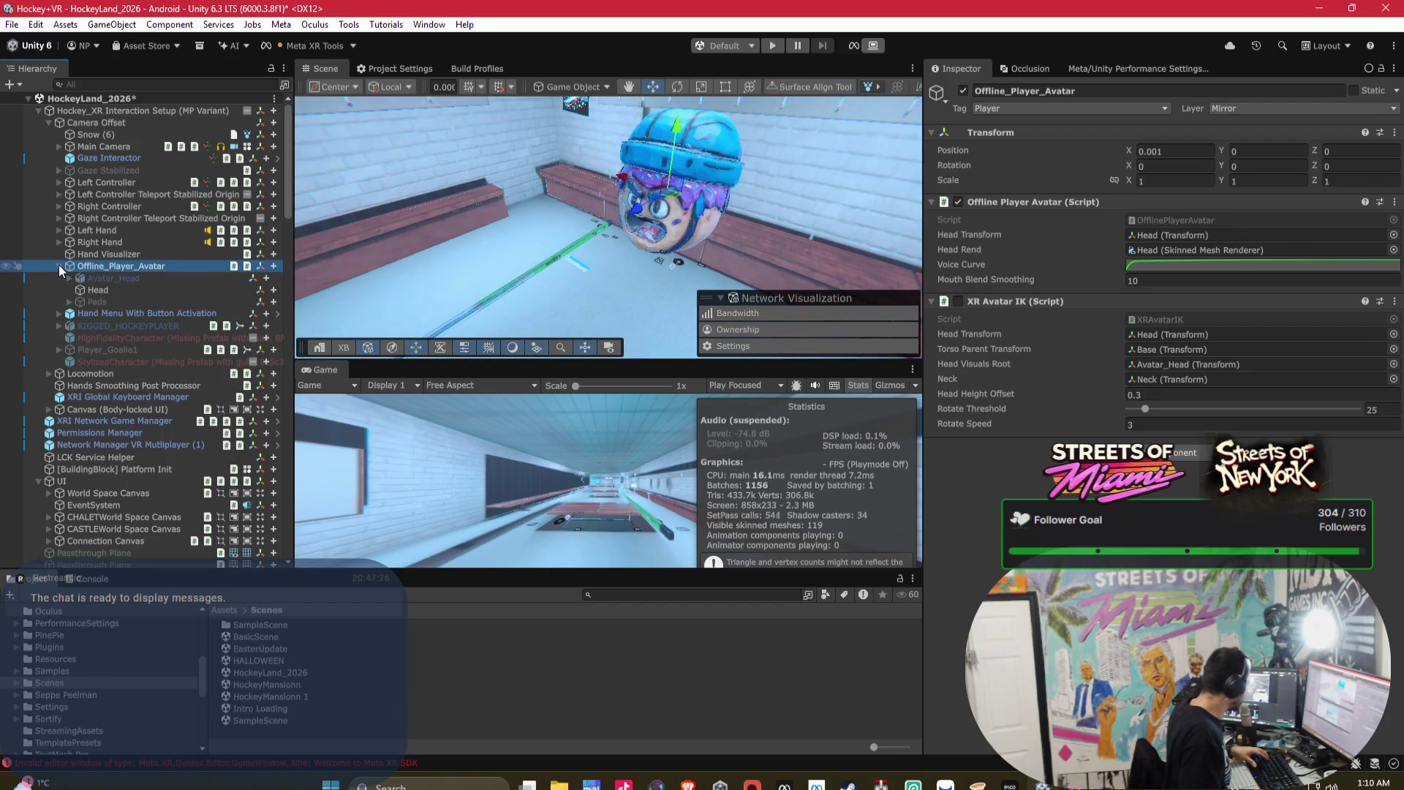
{"action": "left_click", "coordinate": [71, 278]}
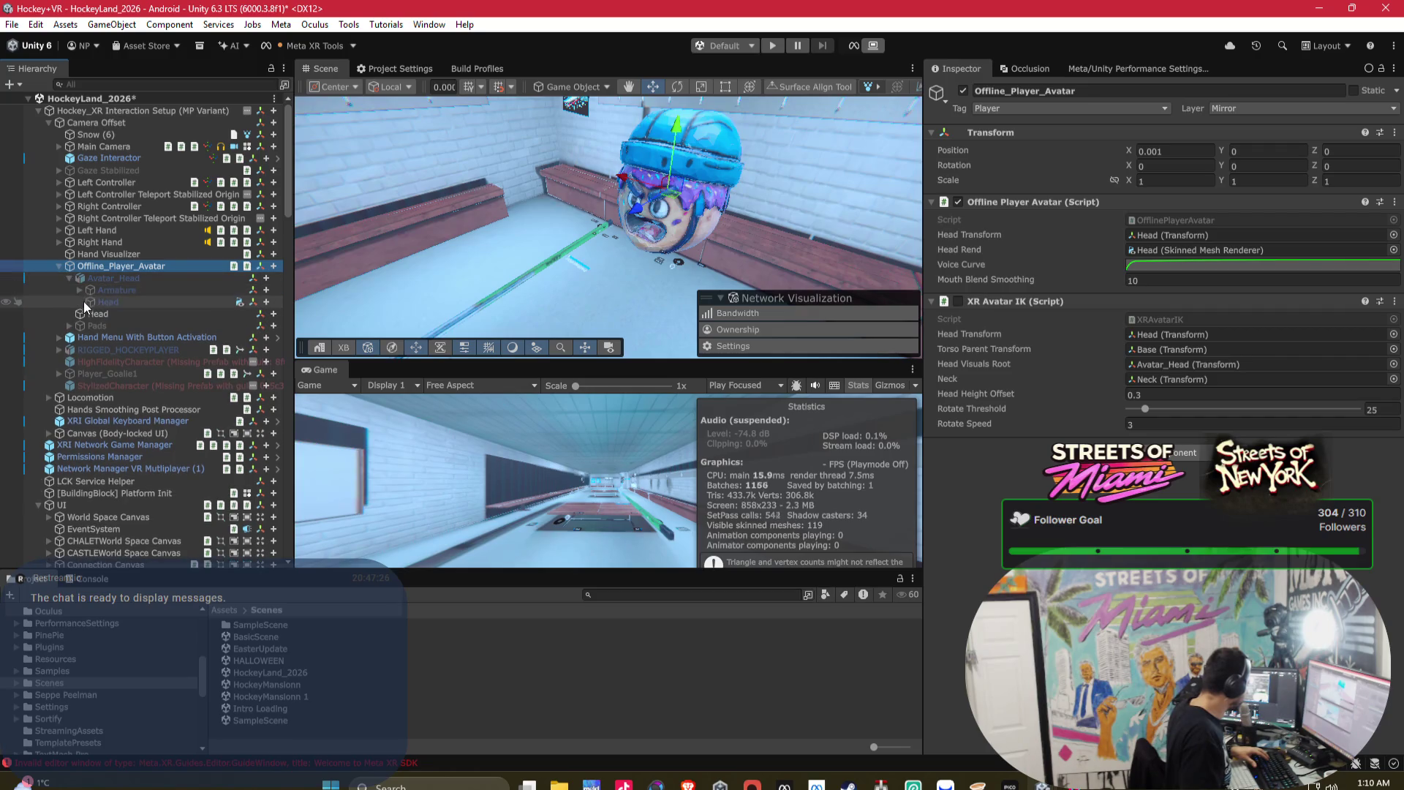
{"action": "left_click", "coordinate": [77, 290]}
{"action": "left_click", "coordinate": [88, 302]}
{"action": "left_click", "coordinate": [99, 314]}
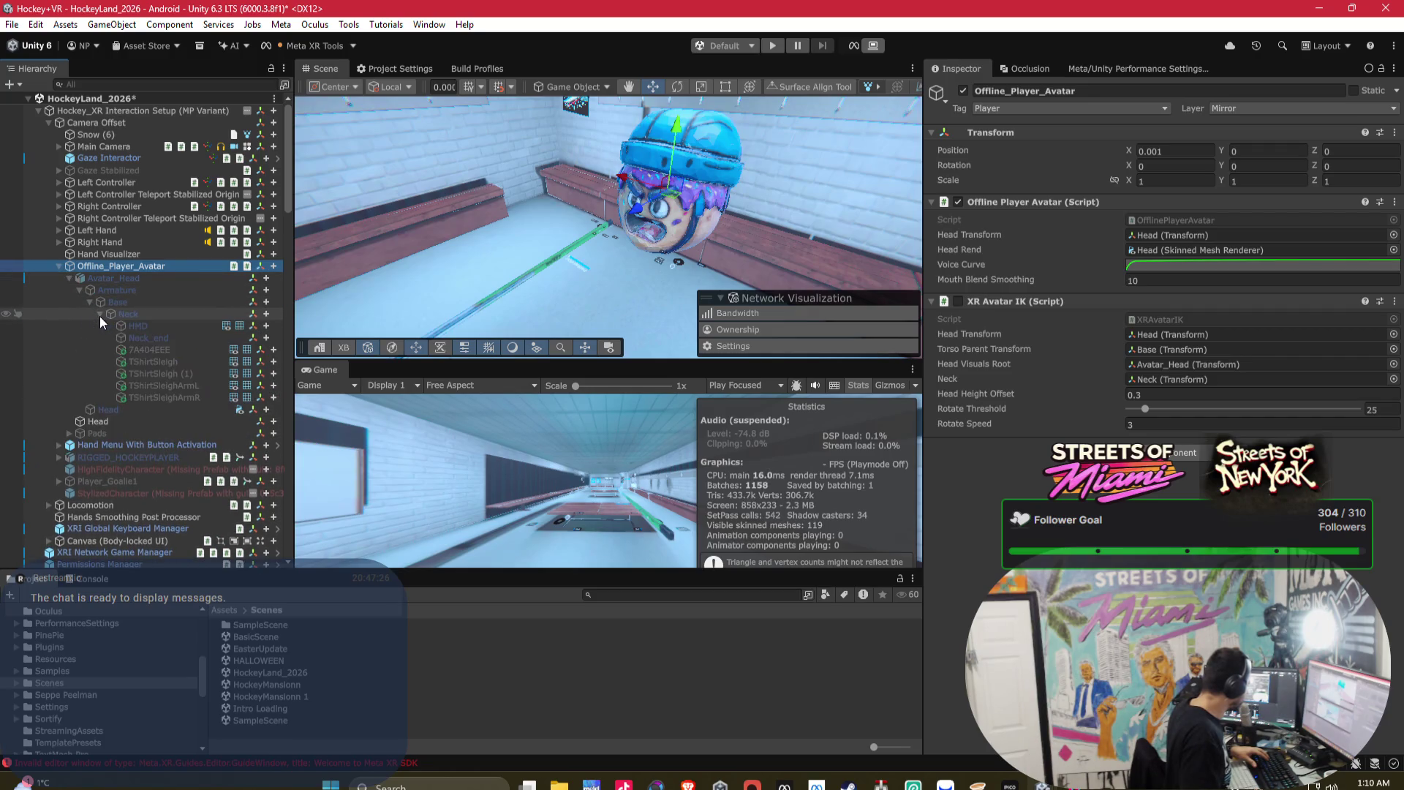
- Inspect the avatar's Head and Pads objects, peeking at PadRight and Padleft
{"action": "left_click", "coordinate": [89, 411]}
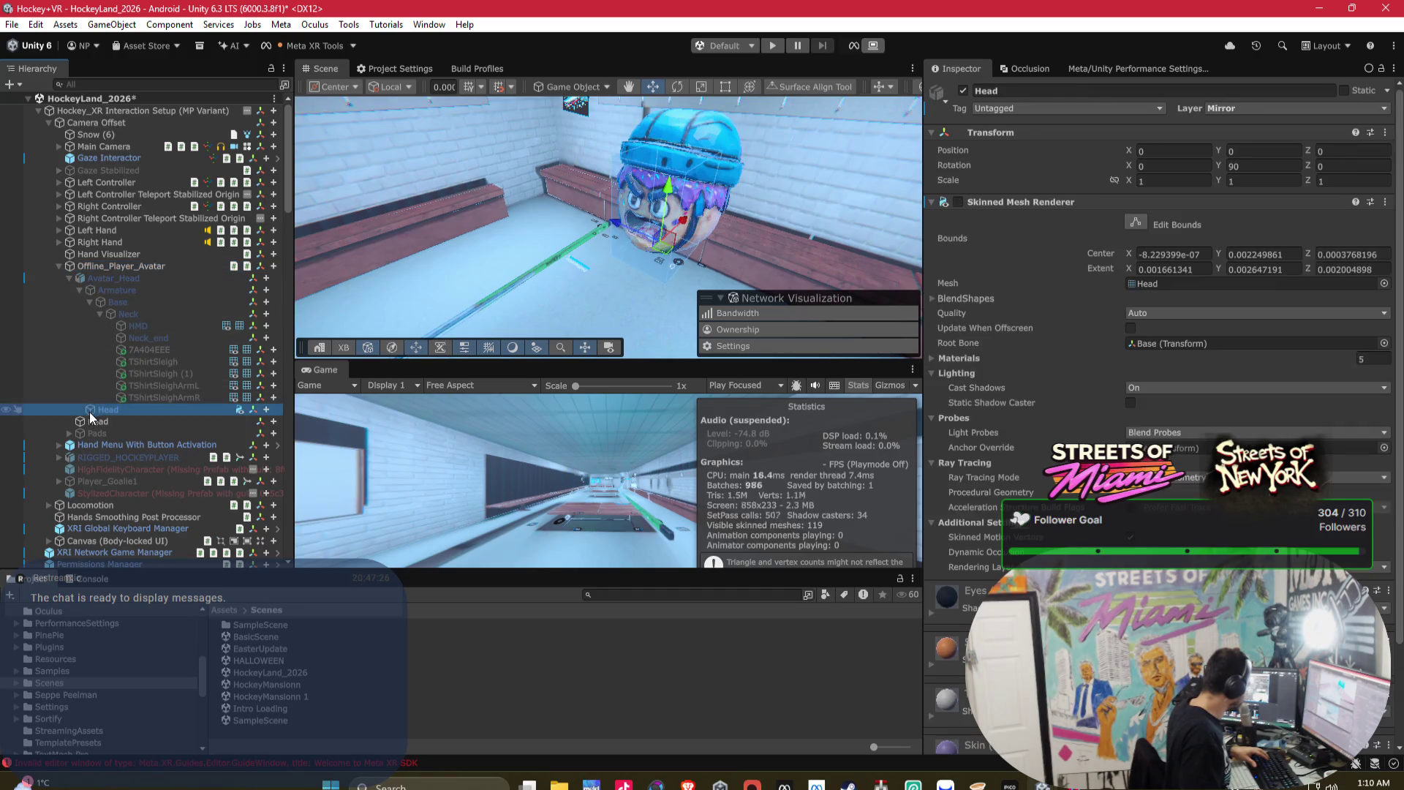
{"action": "left_click", "coordinate": [144, 431]}
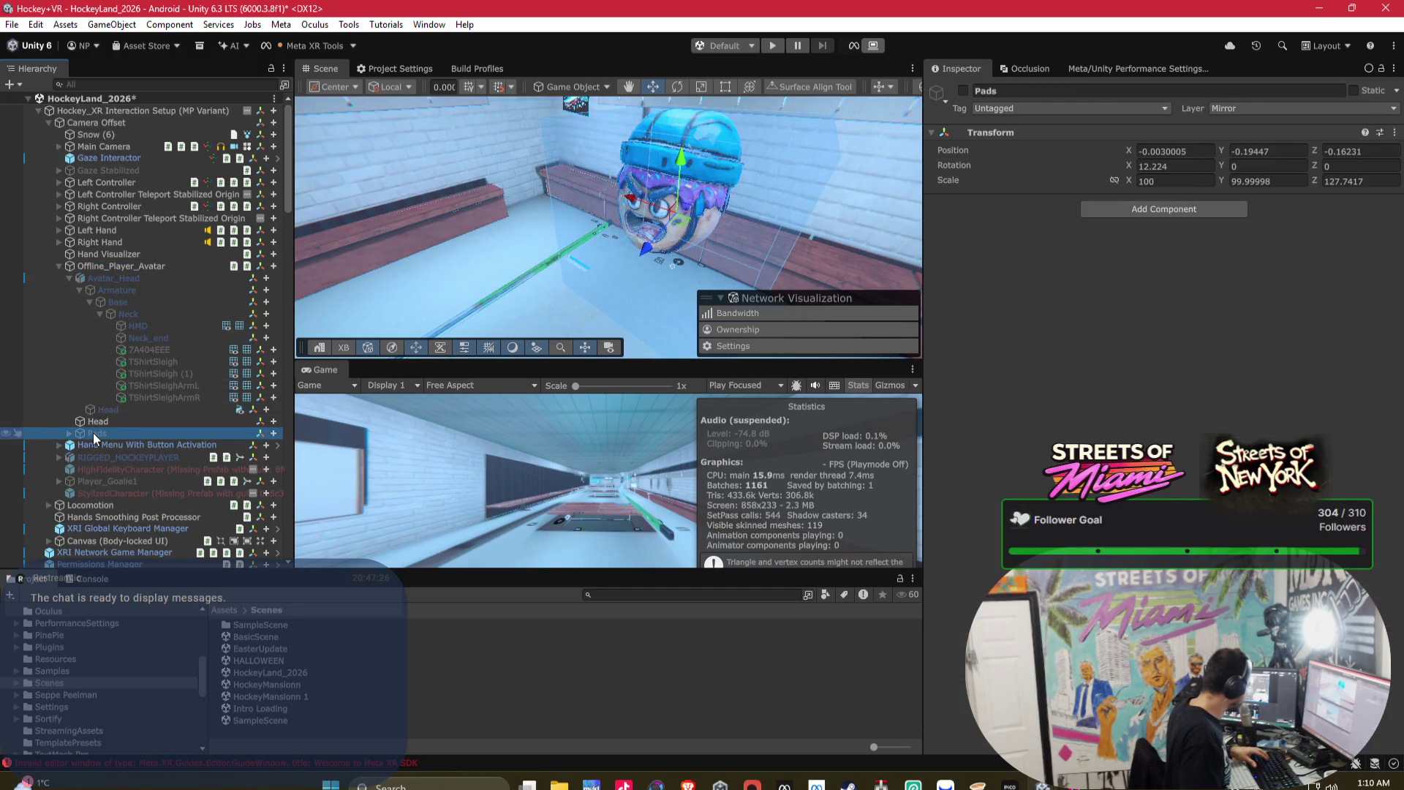
{"action": "left_click", "coordinate": [68, 434]}
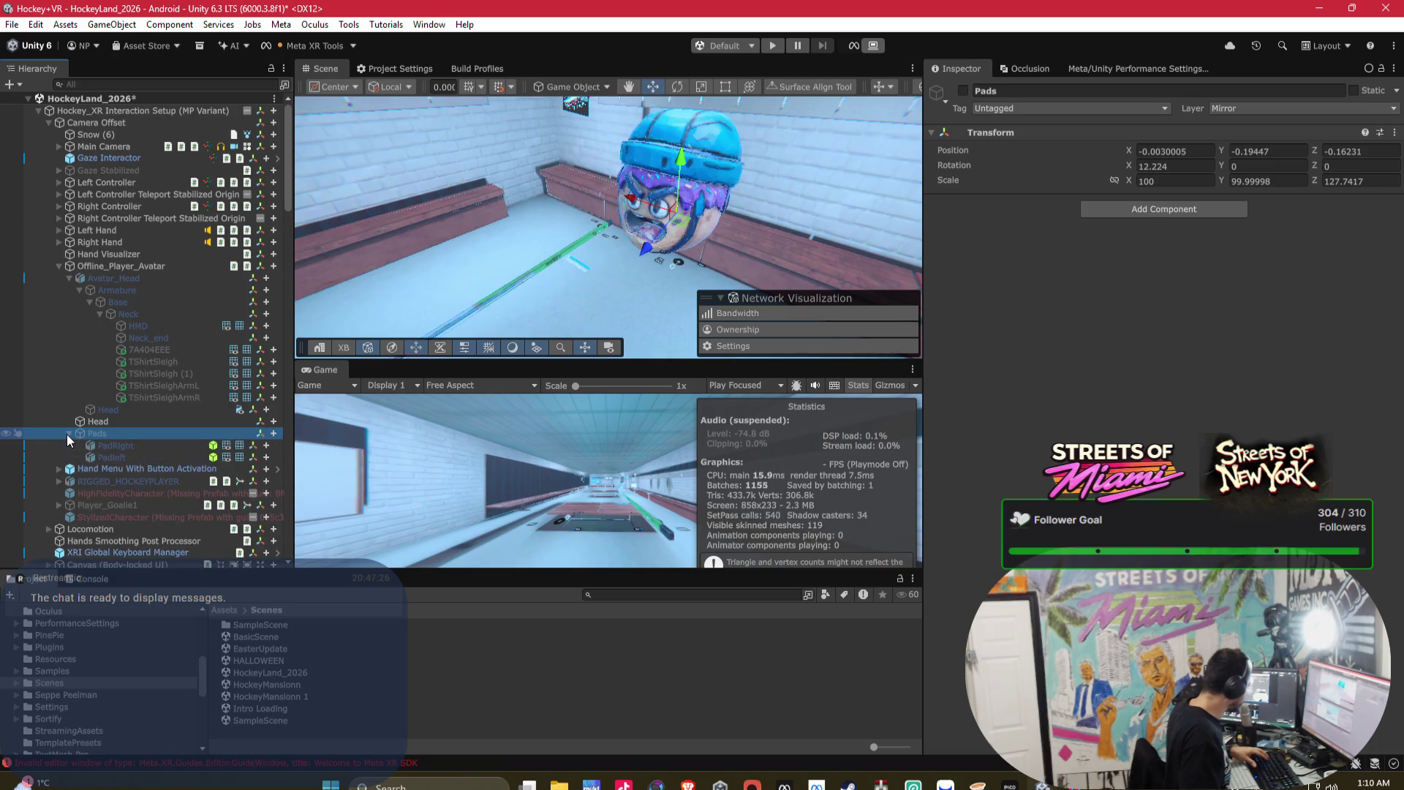
{"action": "left_click", "coordinate": [68, 433]}
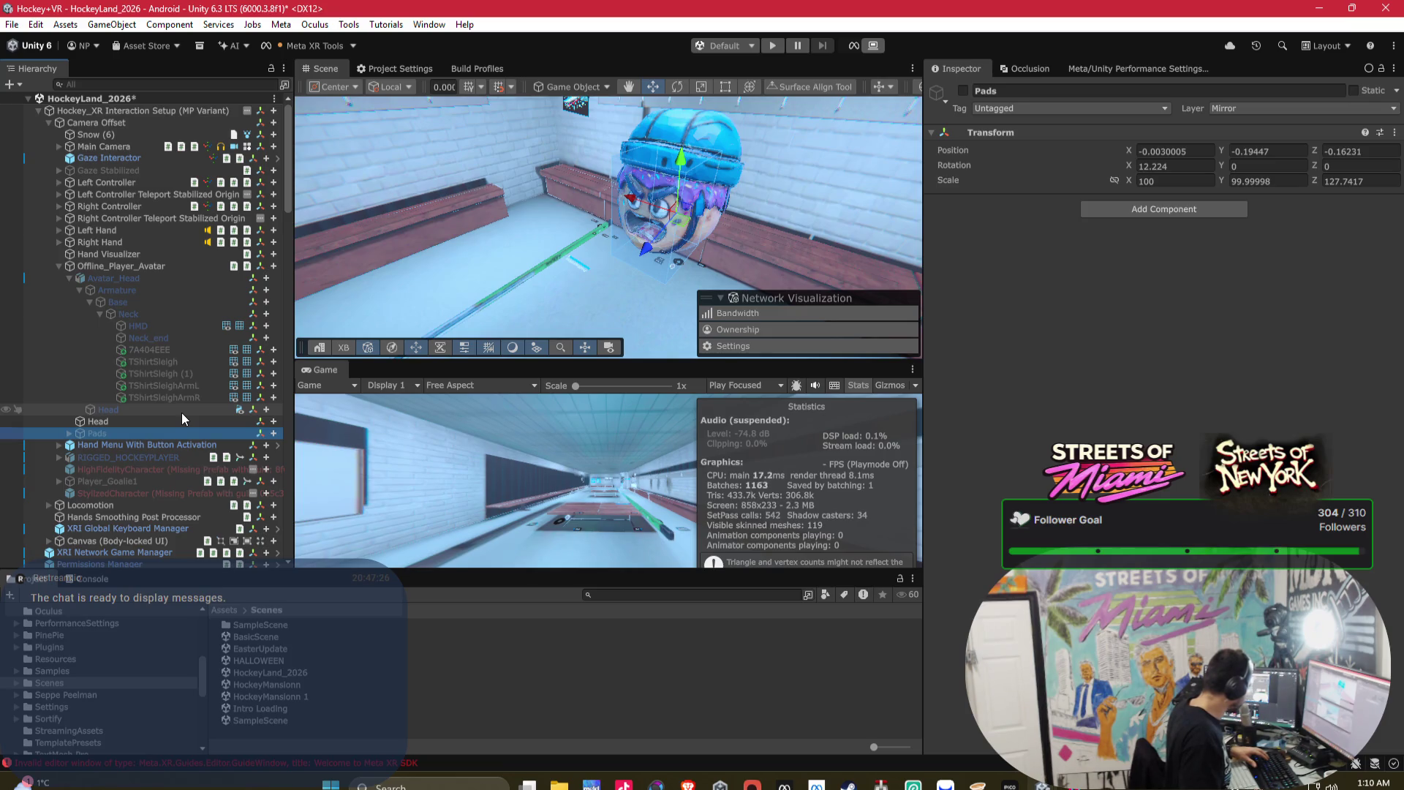
{"action": "mouse_move", "coordinate": [568, 268]}
{"action": "left_mouse_down"}
{"action": "mouse_move", "coordinate": [439, 241]}
{"action": "mouse_move", "coordinate": [182, 248]}
{"action": "left_mouse_up"}
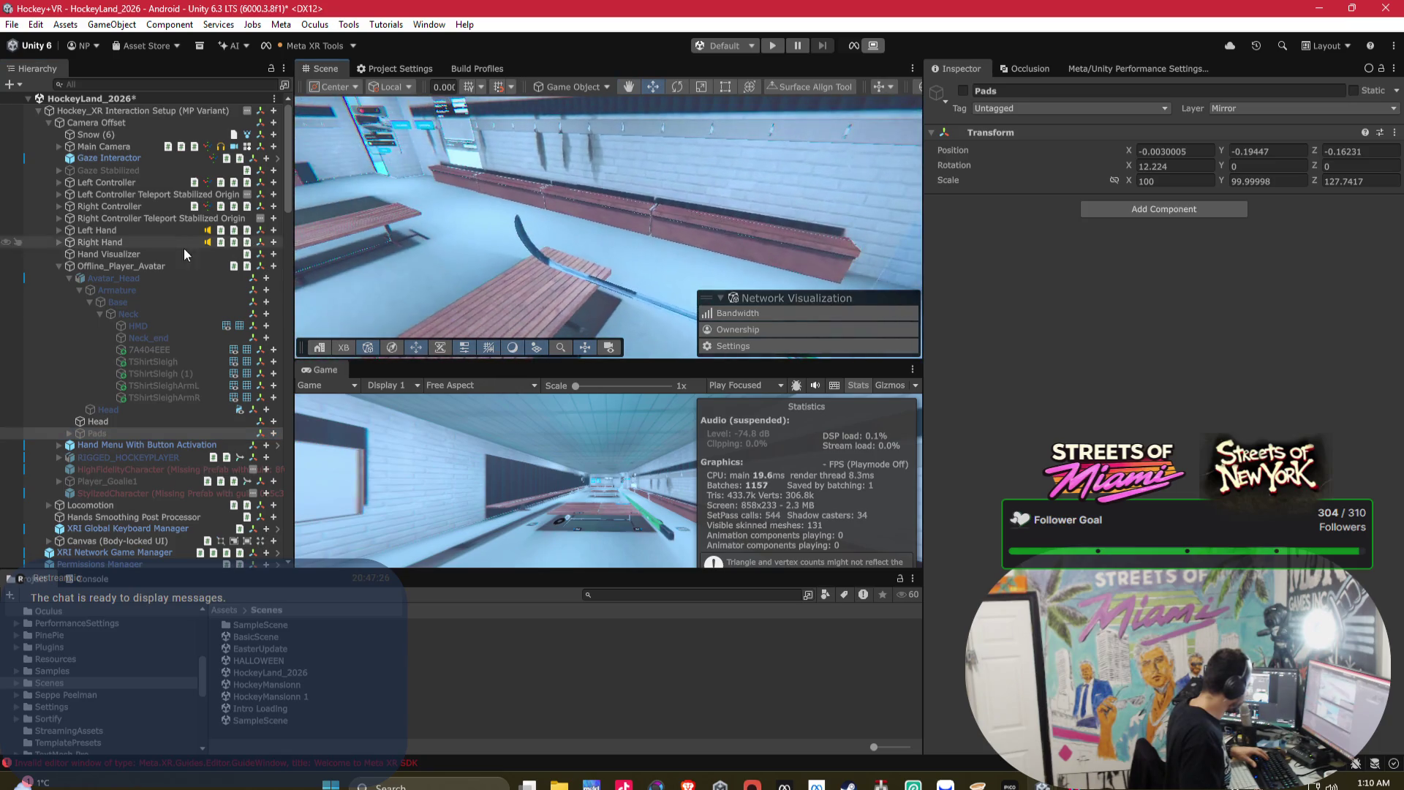
- Delete the four character objects including RIGGED_HOCKEYPLAYER, then undo that deletion
{"action": "left_click", "coordinate": [99, 493]}
{"action": "left_click", "coordinate": [136, 460], "text": "shift"}
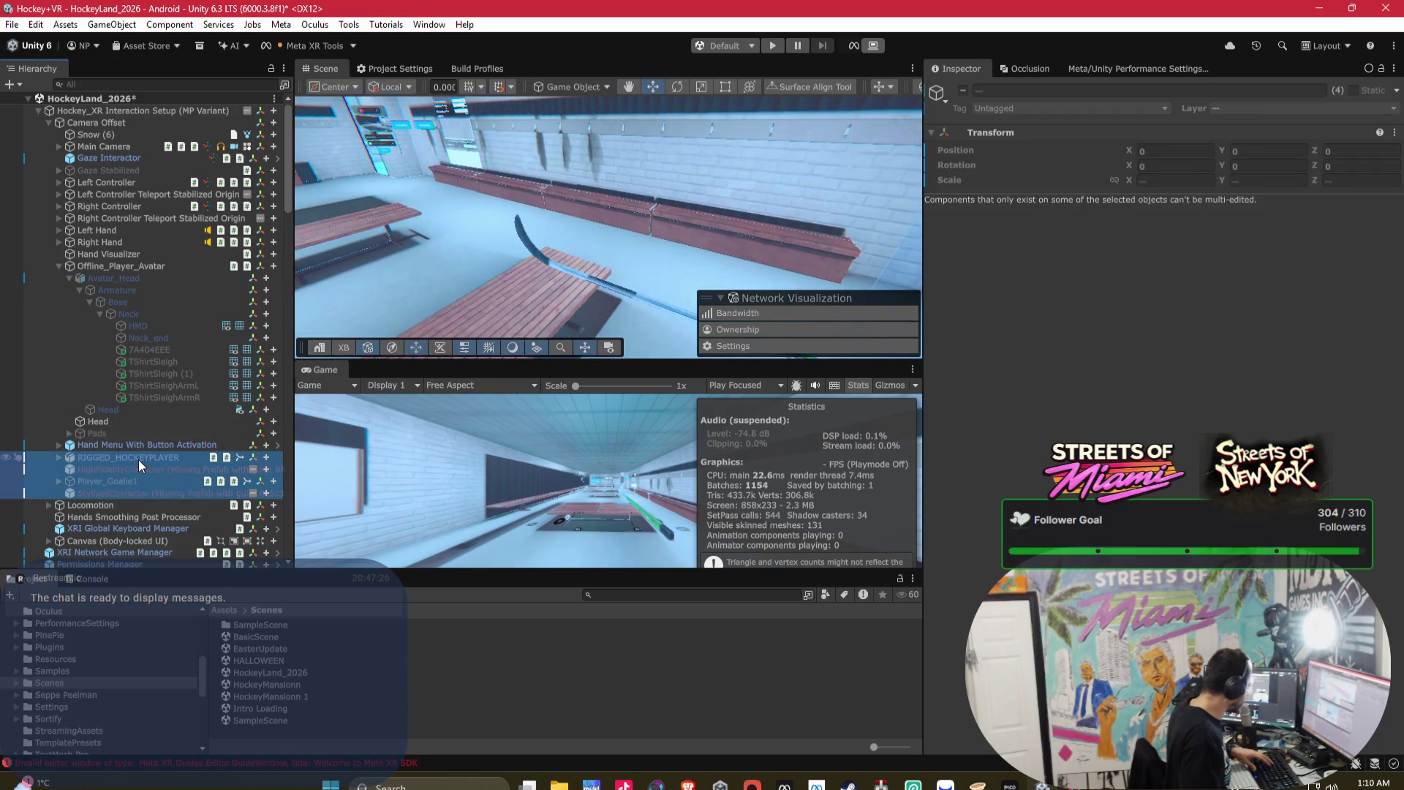
{"action": "key", "text": "Delete"}
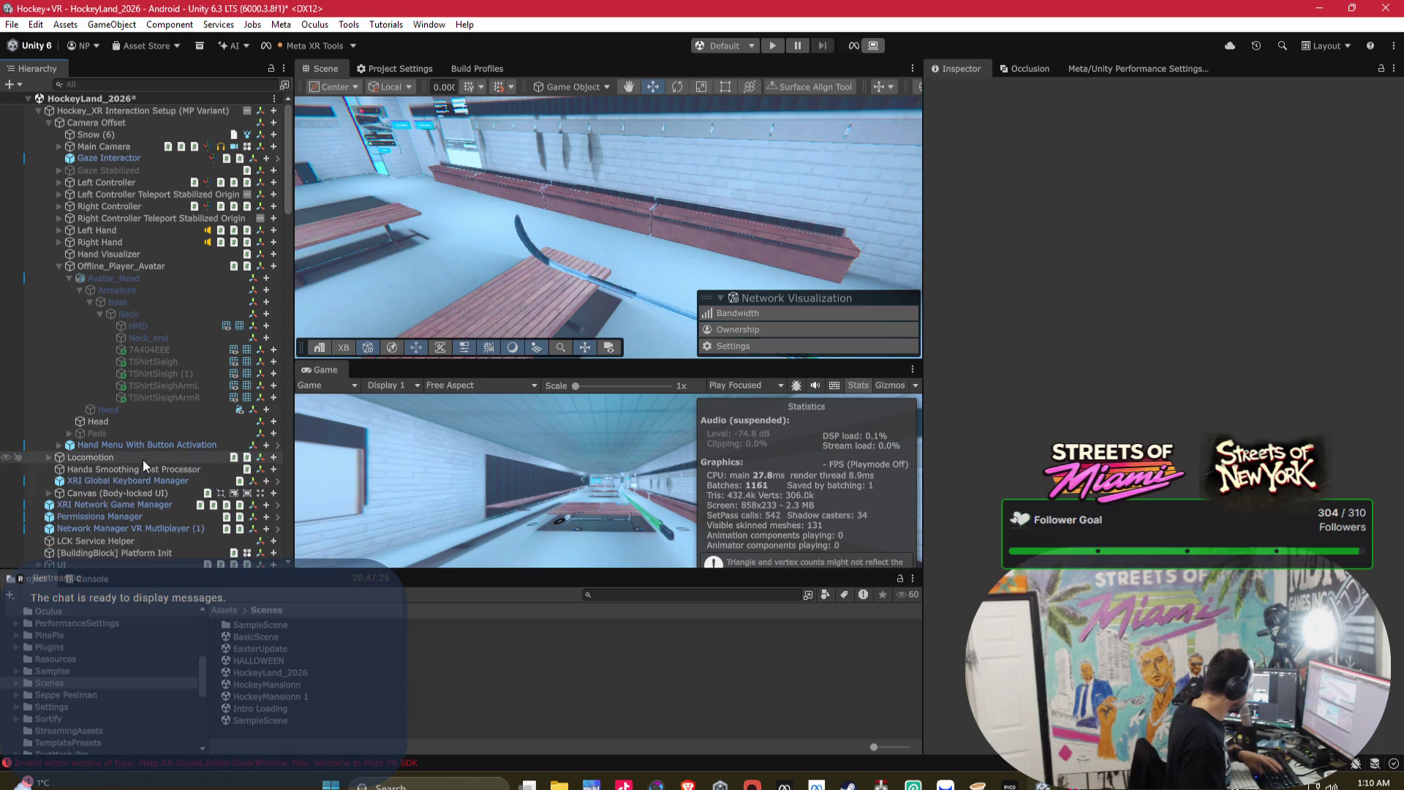
{"action": "left_click_drag", "start_coordinate": [504, 278], "coordinate": [453, 282]}
{"action": "key", "text": "ctrl+z"}
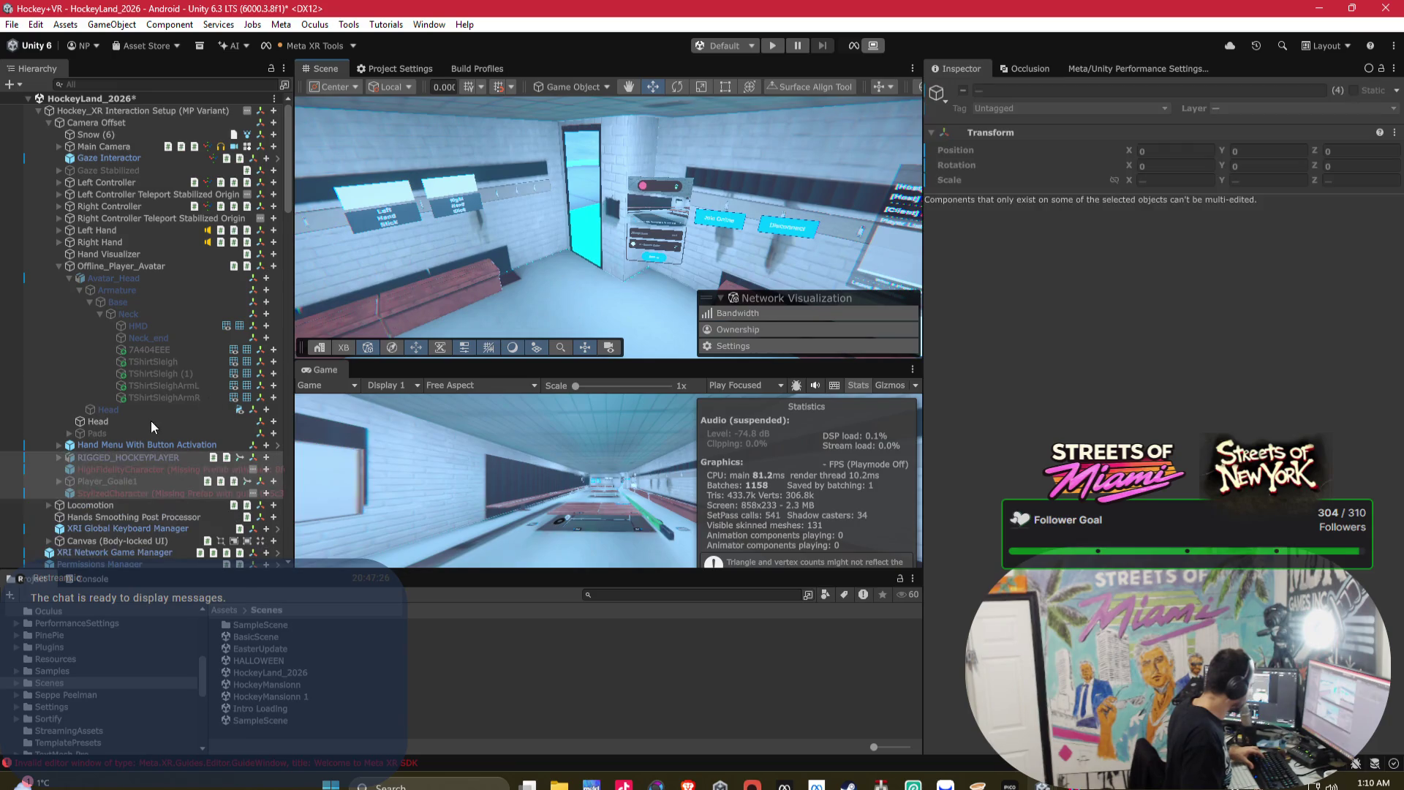
- Delete HighFidelityCharacter, Player_Goalie1 and StylizedCharacter, keeping RIGGED_HOCKEYPLAYER, then inspect the Main Camera
{"action": "left_click", "coordinate": [121, 468]}
{"action": "left_click", "coordinate": [113, 490], "text": "shift"}
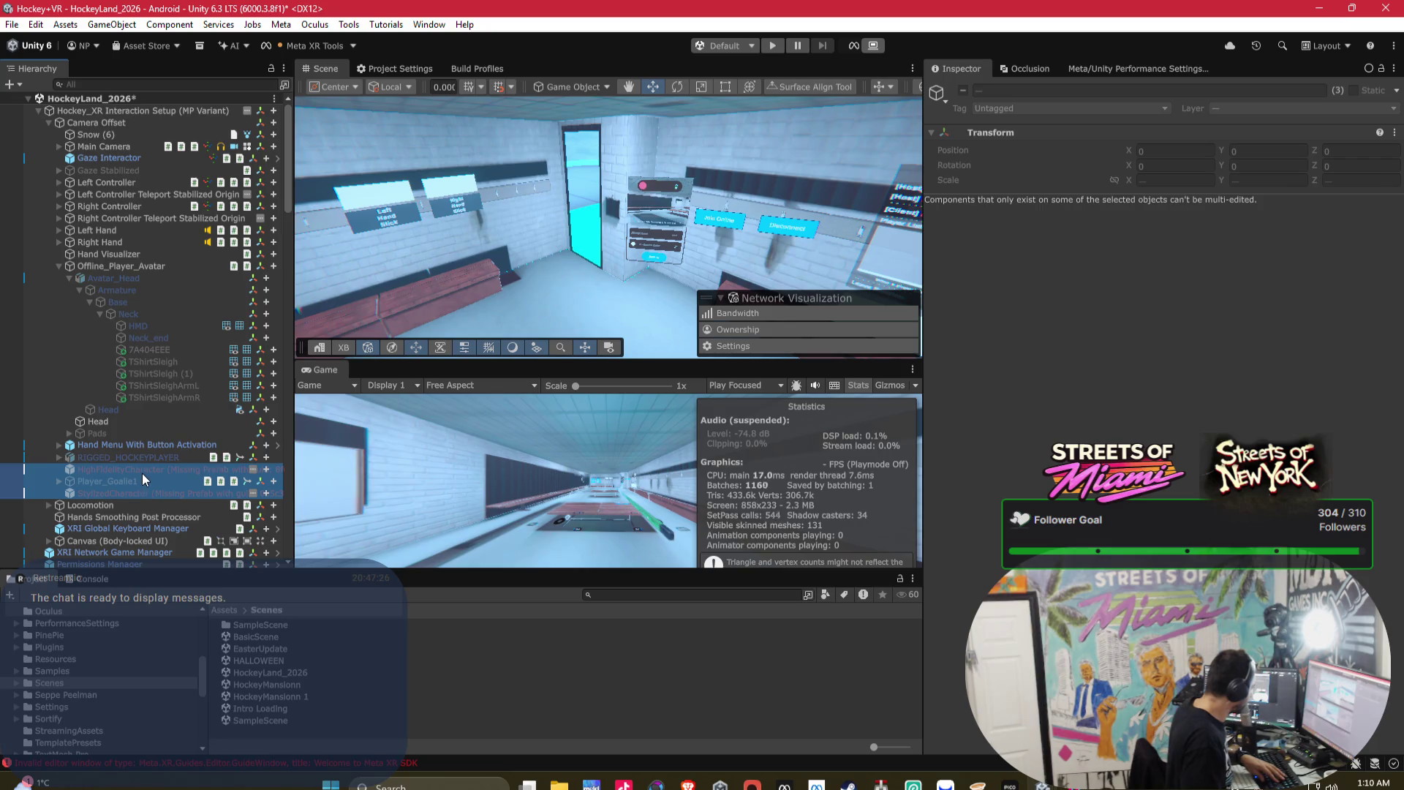
{"action": "key", "text": "Delete"}
{"action": "left_click", "coordinate": [154, 456]}
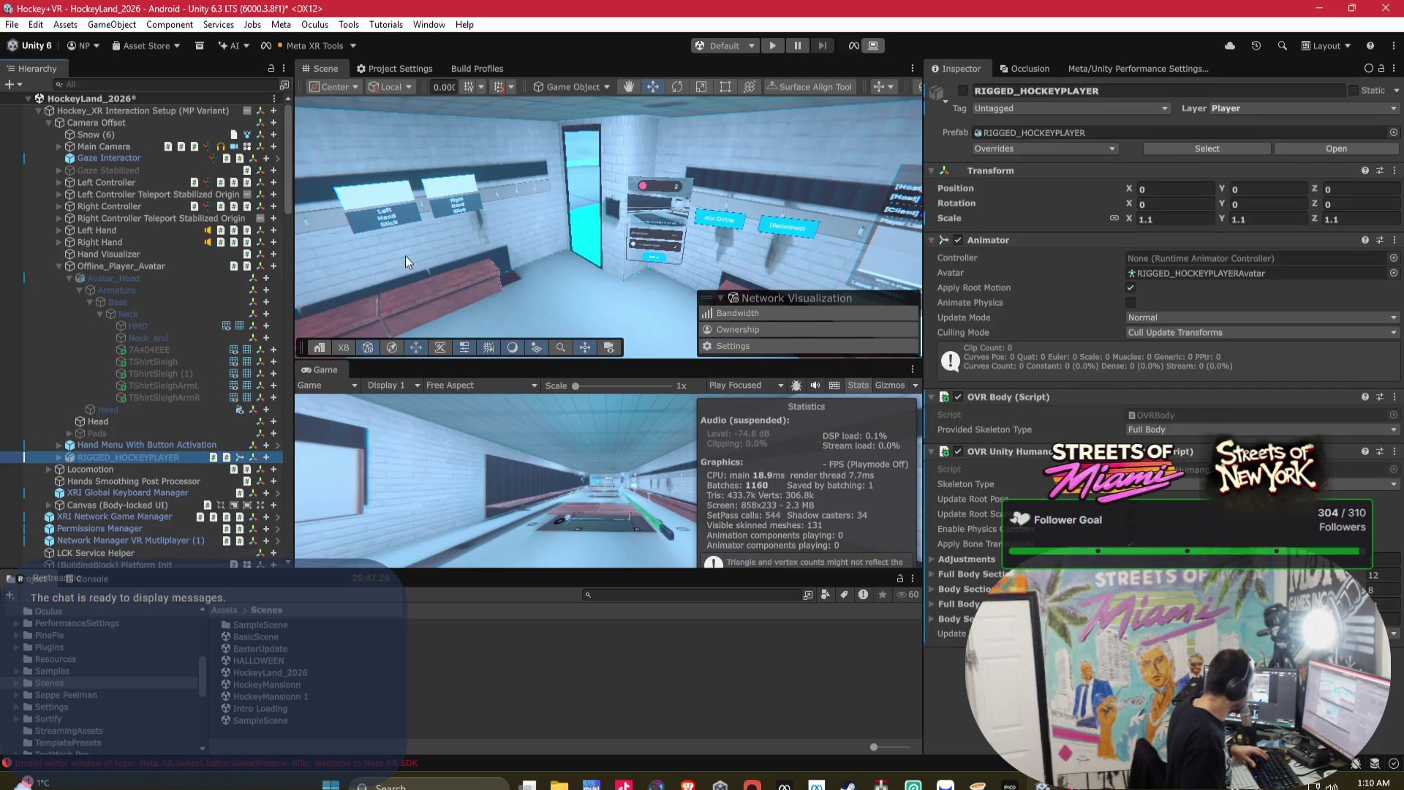
{"action": "left_click_drag", "start_coordinate": [406, 256], "coordinate": [774, 225]}
{"action": "left_click_drag", "start_coordinate": [774, 218], "coordinate": [527, 223]}
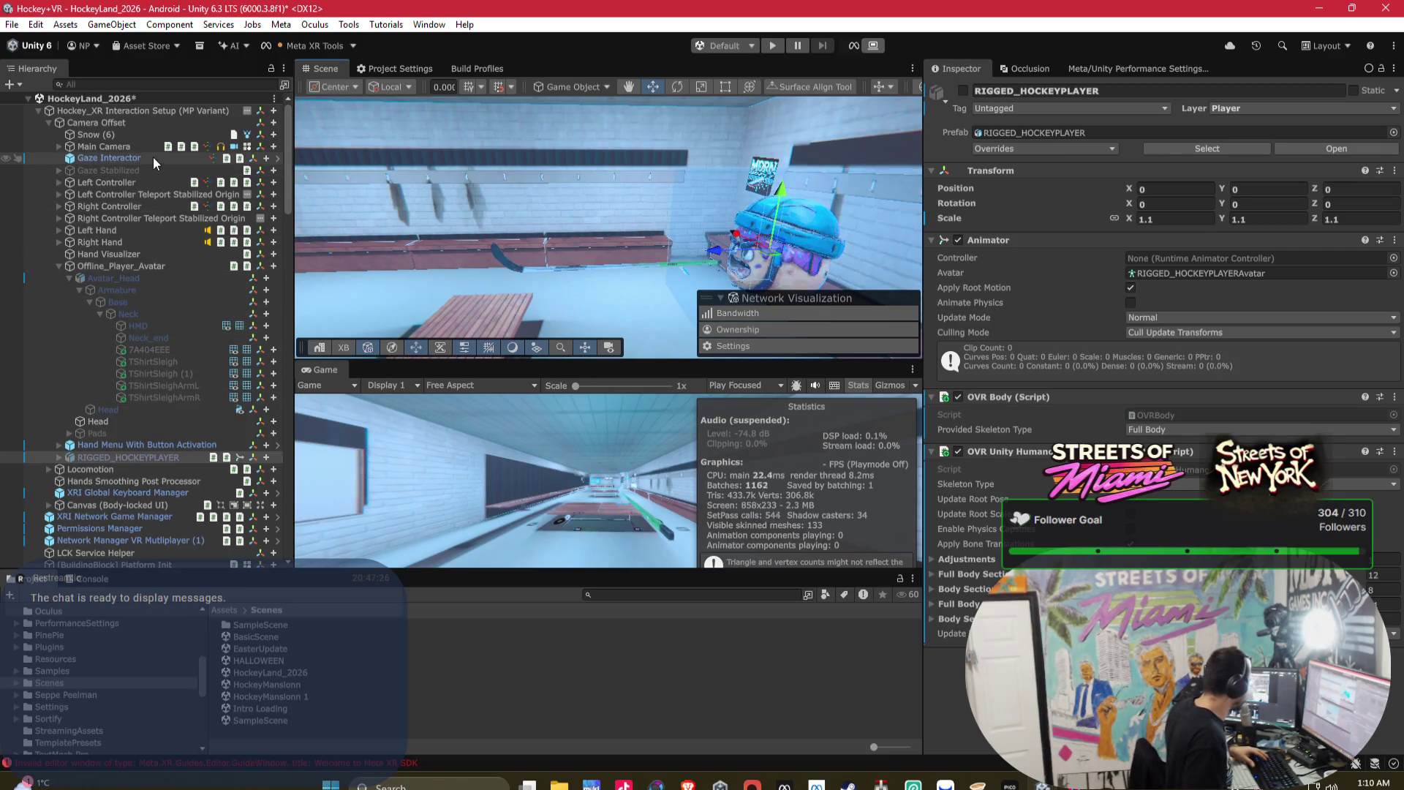
{"action": "left_click", "coordinate": [127, 147]}
- Collapse Main Camera's OVR Manager and toggle Avatar_Head on, then off again
{"action": "scroll", "coordinate": [1011, 332], "scroll_direction": "down", "scroll_amount": 15}
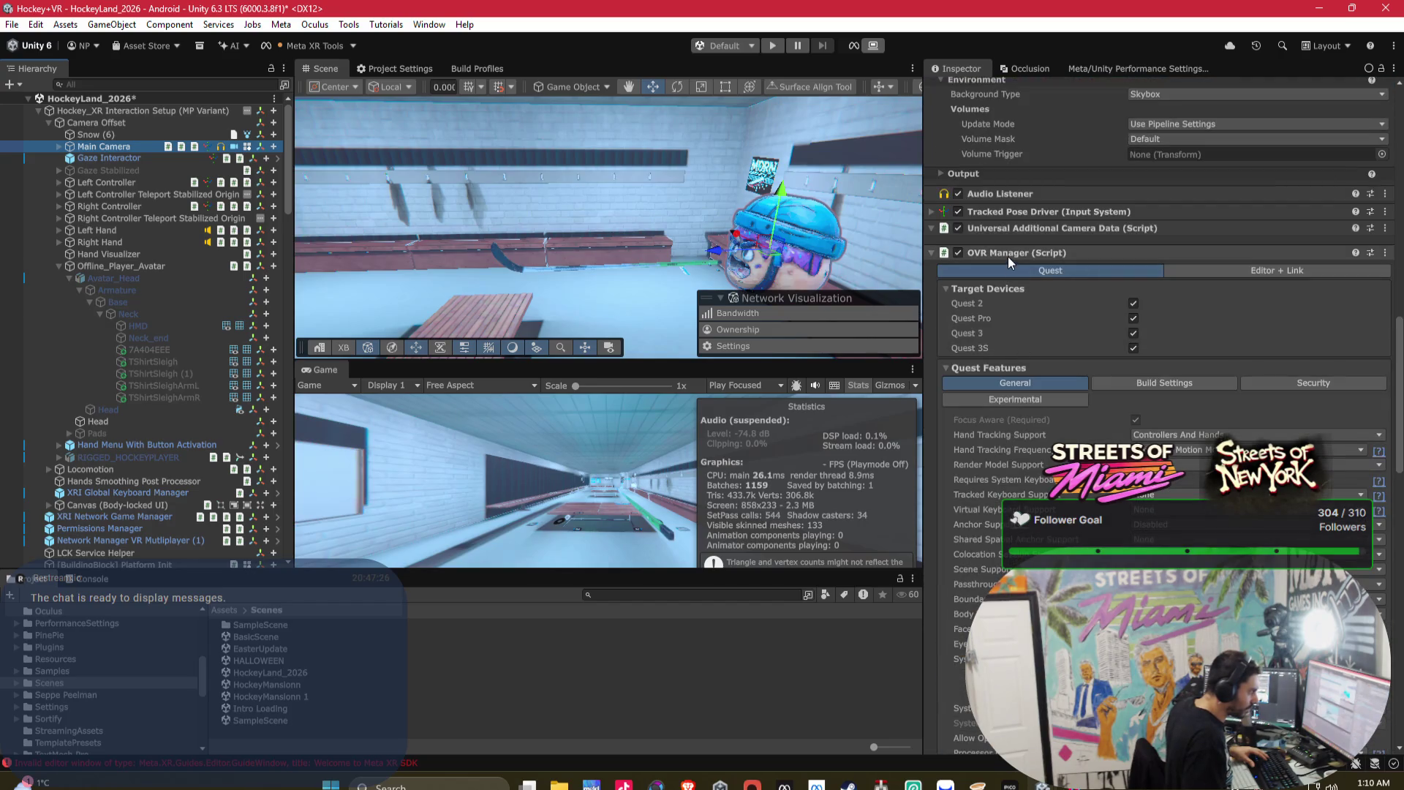
{"action": "left_click", "coordinate": [1008, 254]}
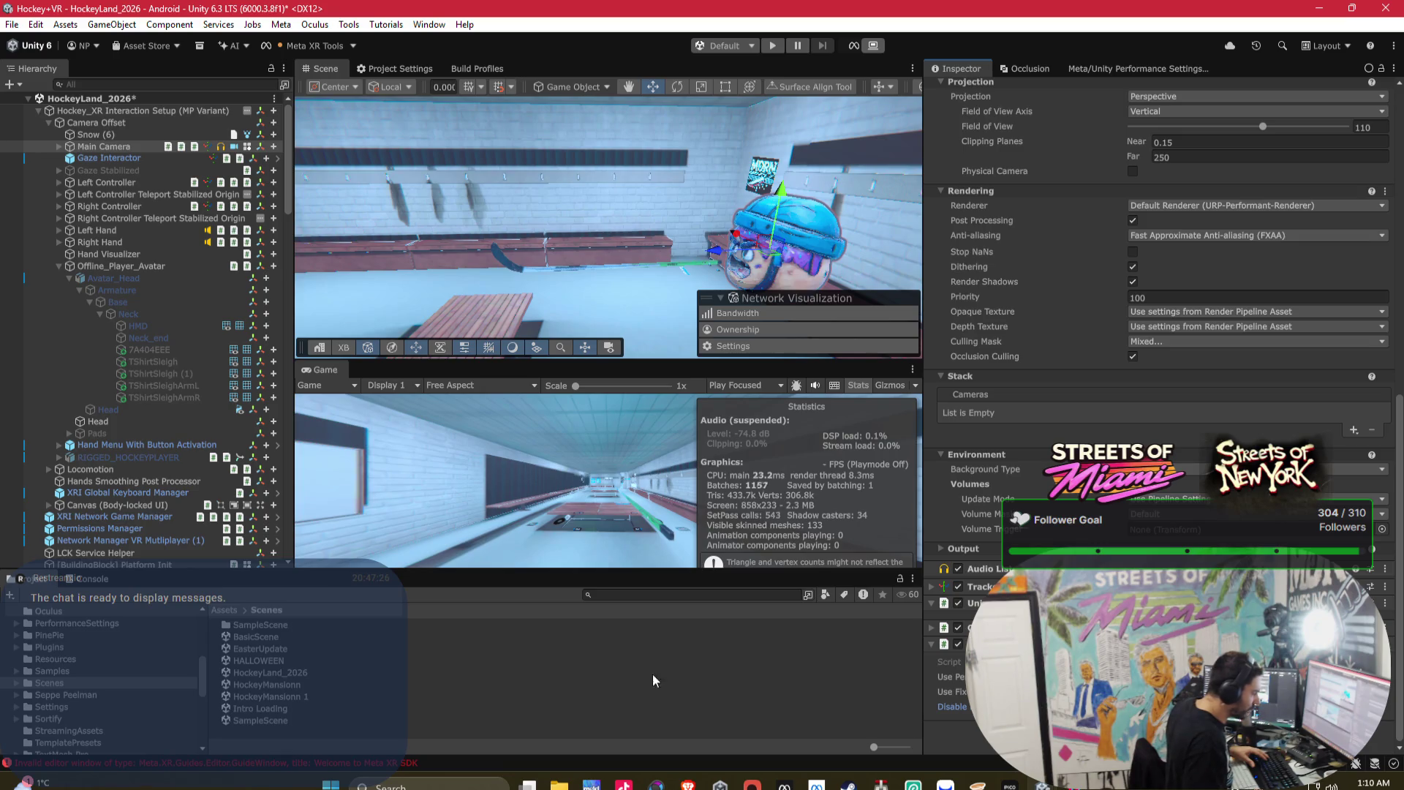
{"action": "left_click", "coordinate": [142, 279]}
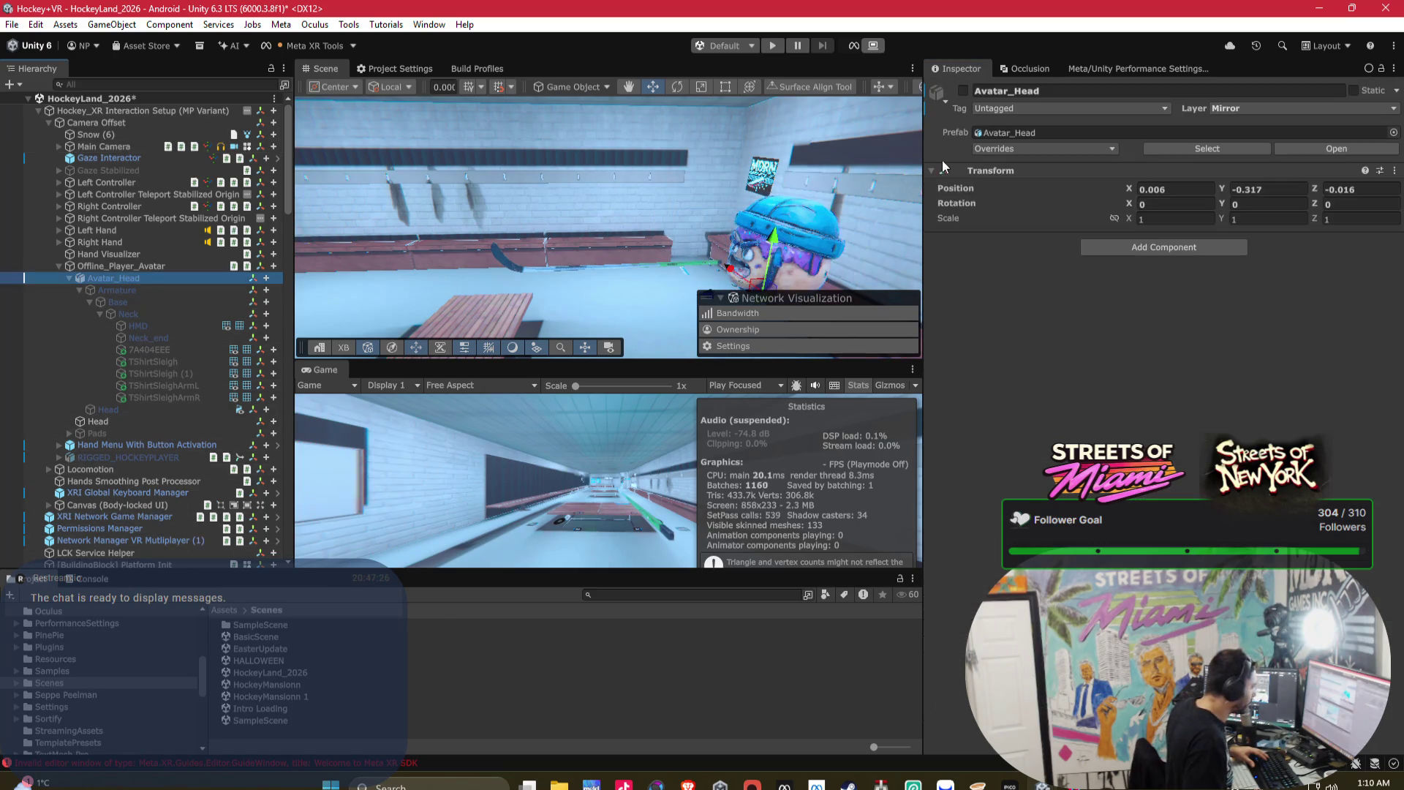
{"action": "left_click", "coordinate": [963, 91]}
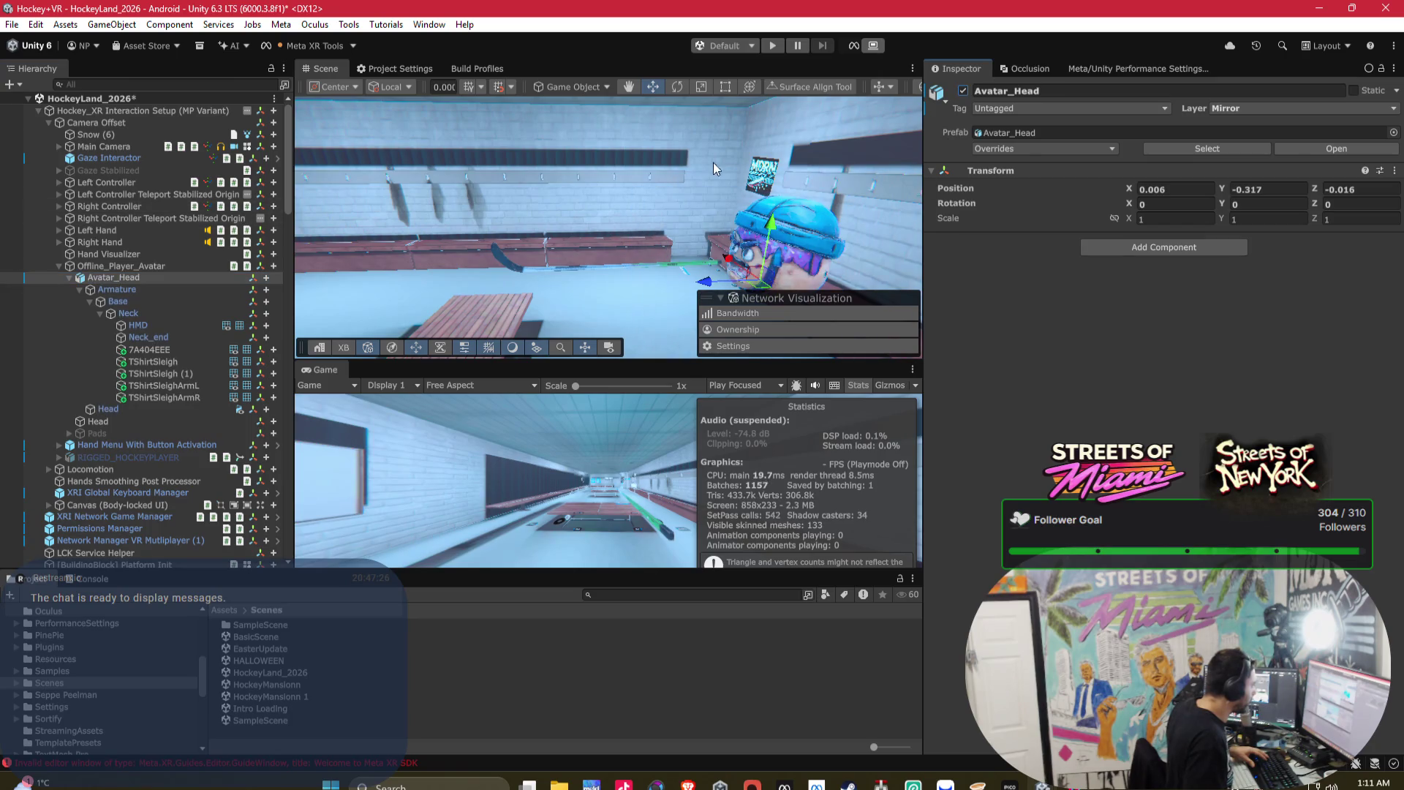
{"action": "left_click", "coordinate": [964, 91]}
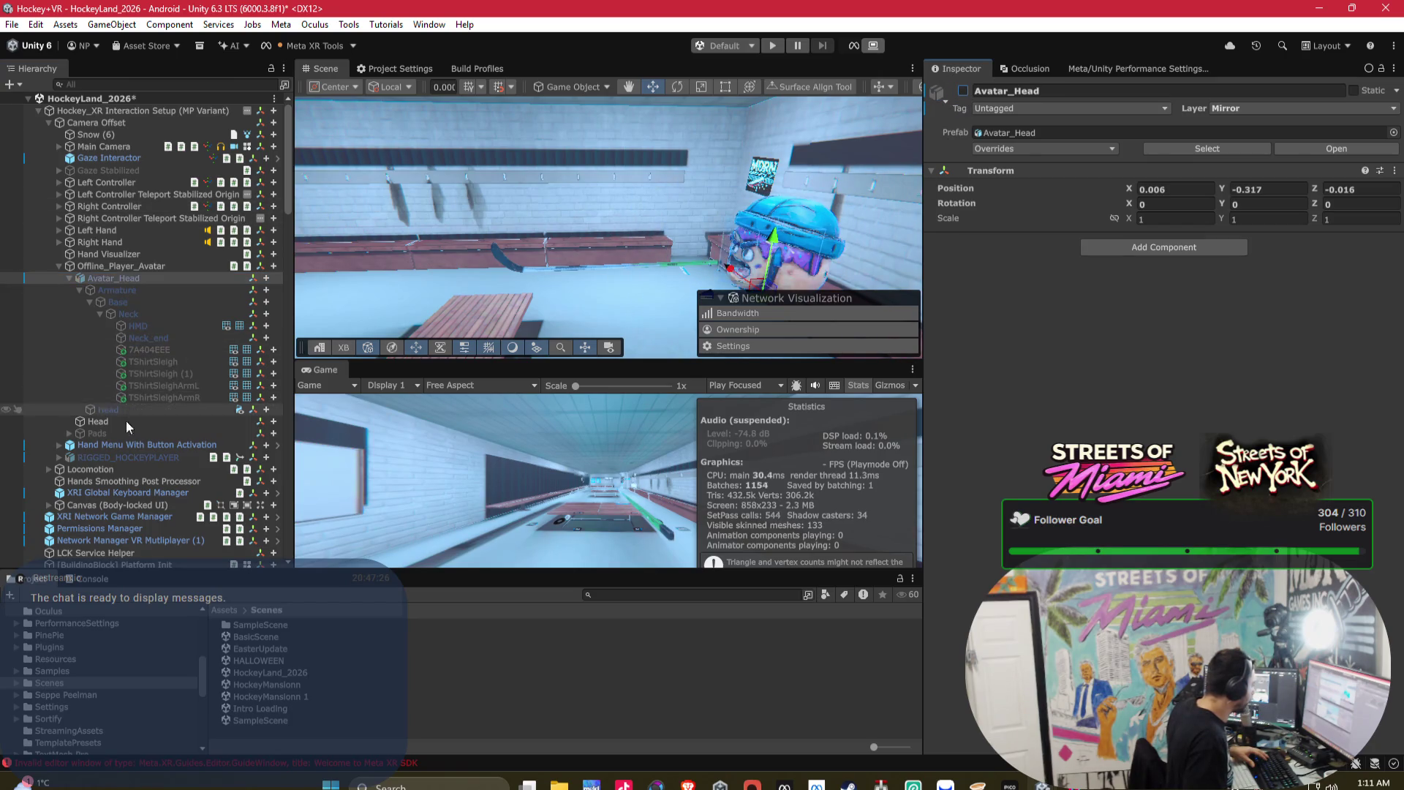
- Enable RIGGED_HOCKEYPLAYER so the hockey player's body appears in the scene
{"action": "left_click", "coordinate": [131, 457]}
{"action": "left_click", "coordinate": [963, 91]}
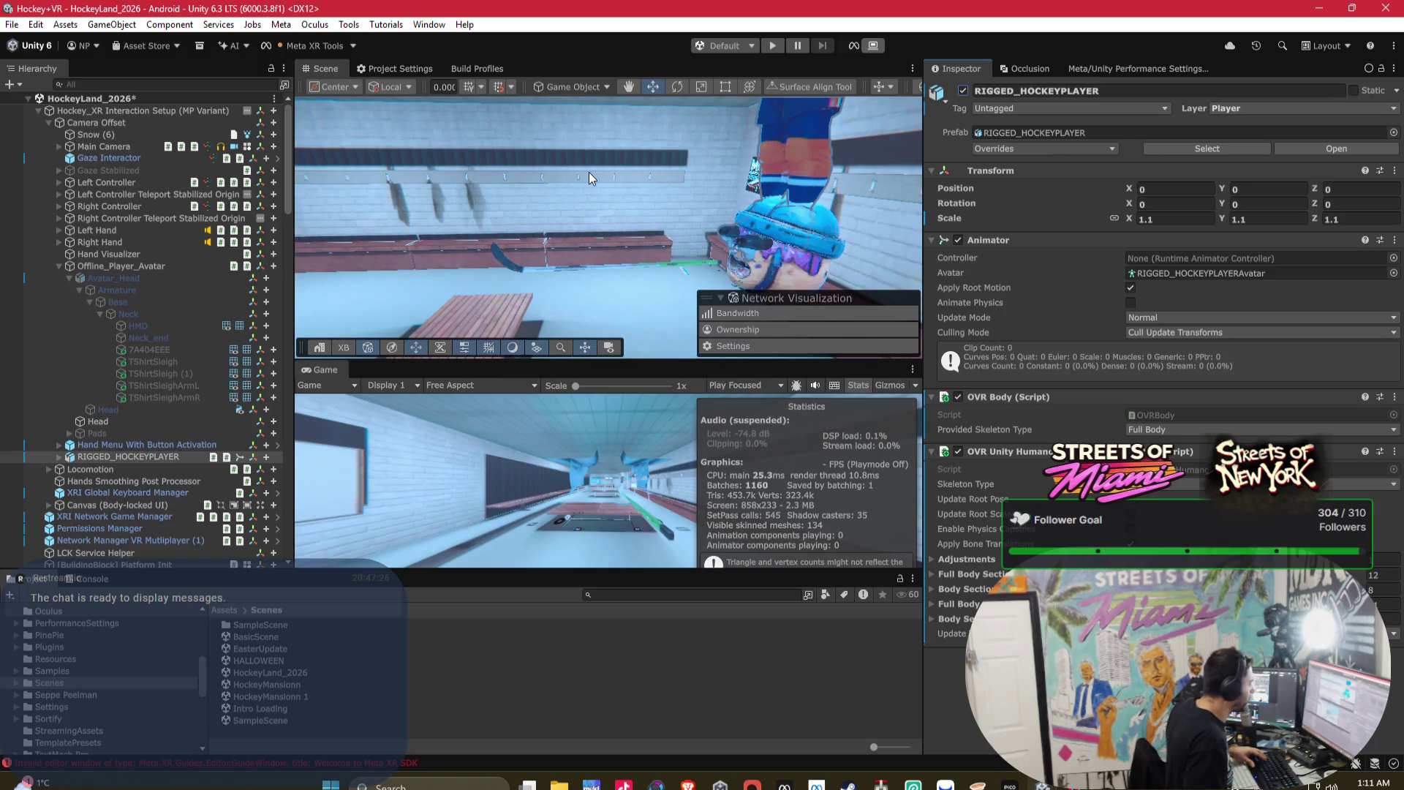
{"action": "left_click", "coordinate": [468, 68]}
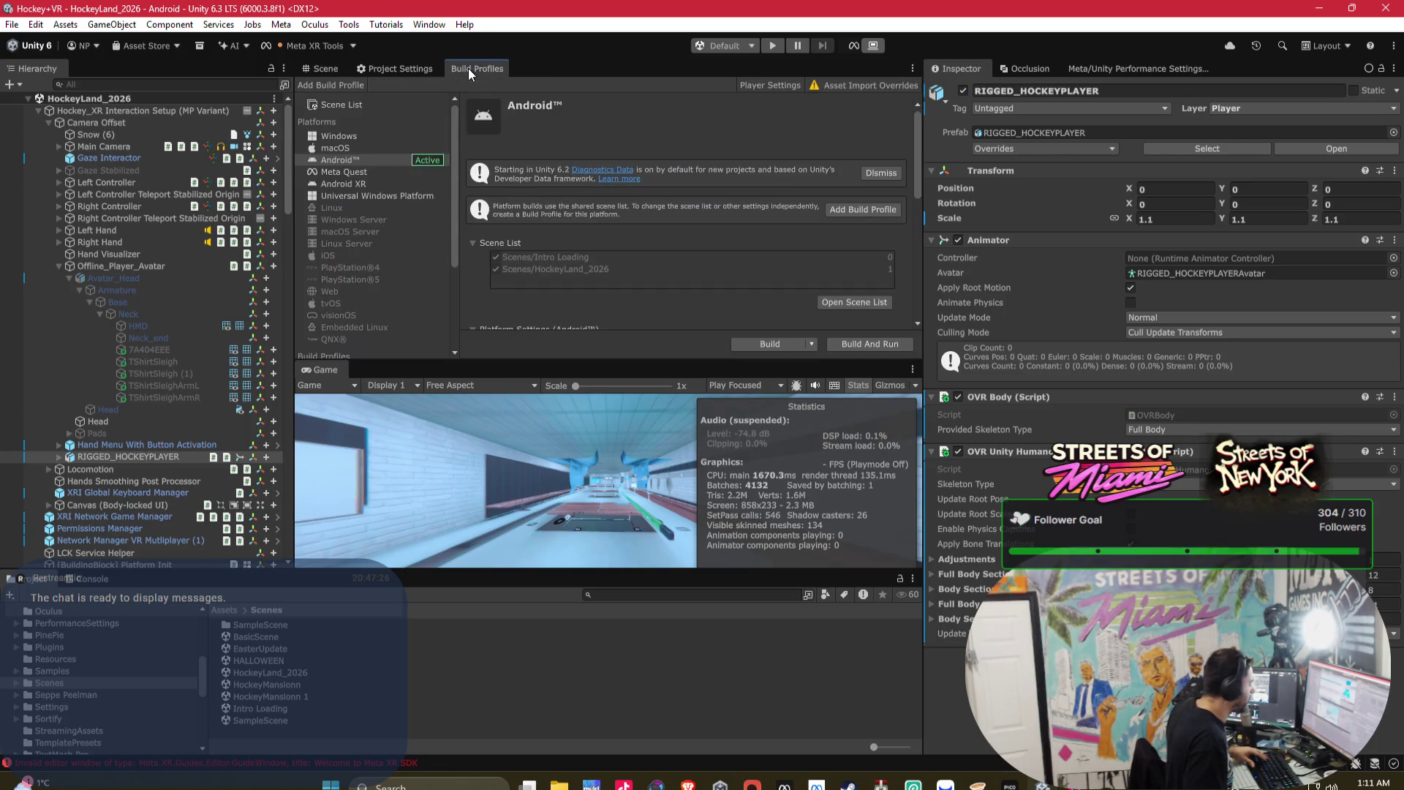
- Build the Android APK as Hockey+_2026.apk on the Desktop, replacing the existing file
{"action": "left_click", "coordinate": [772, 344]}
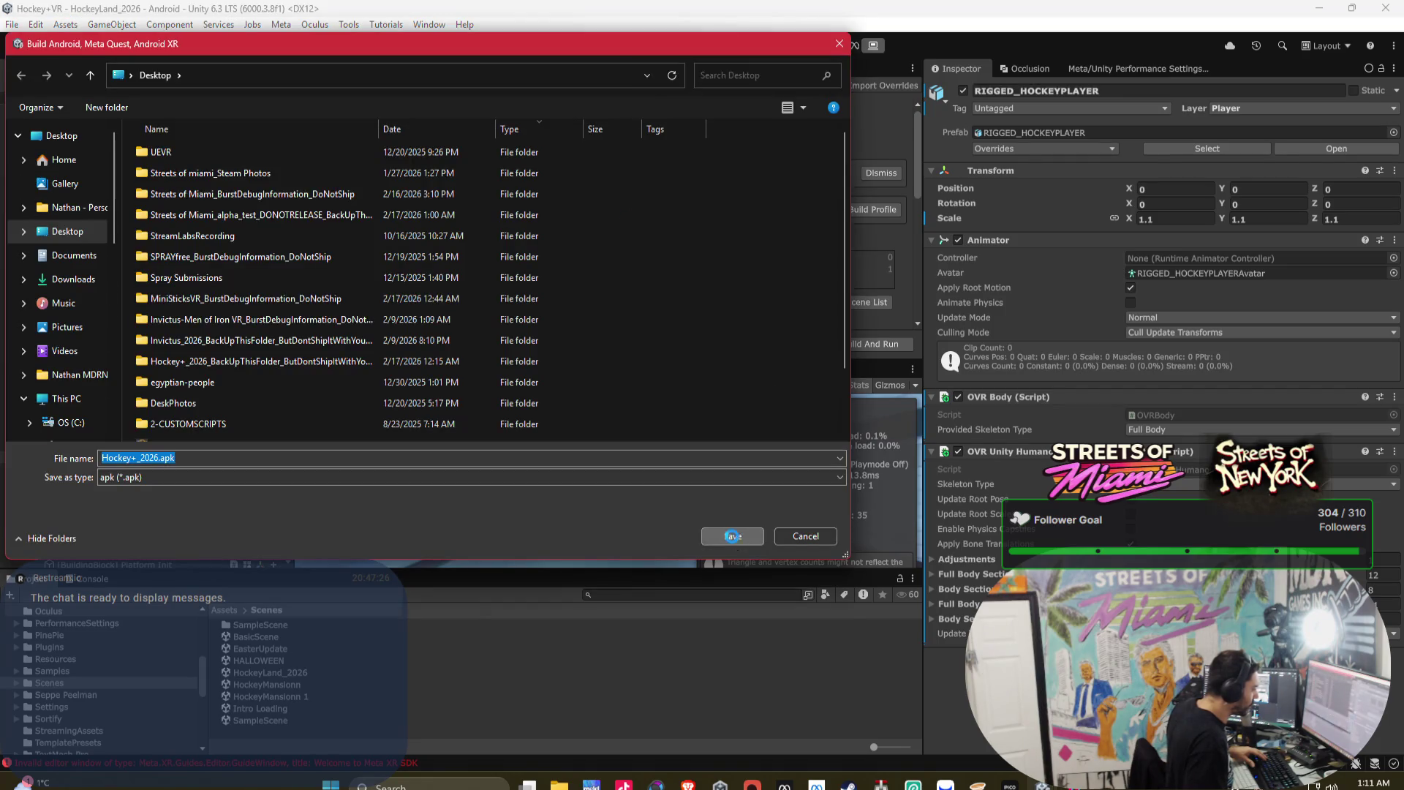
{"action": "left_click", "coordinate": [732, 536]}
{"action": "left_click", "coordinate": [761, 397]}
{"action": "mouse_move", "coordinate": [881, 784]}
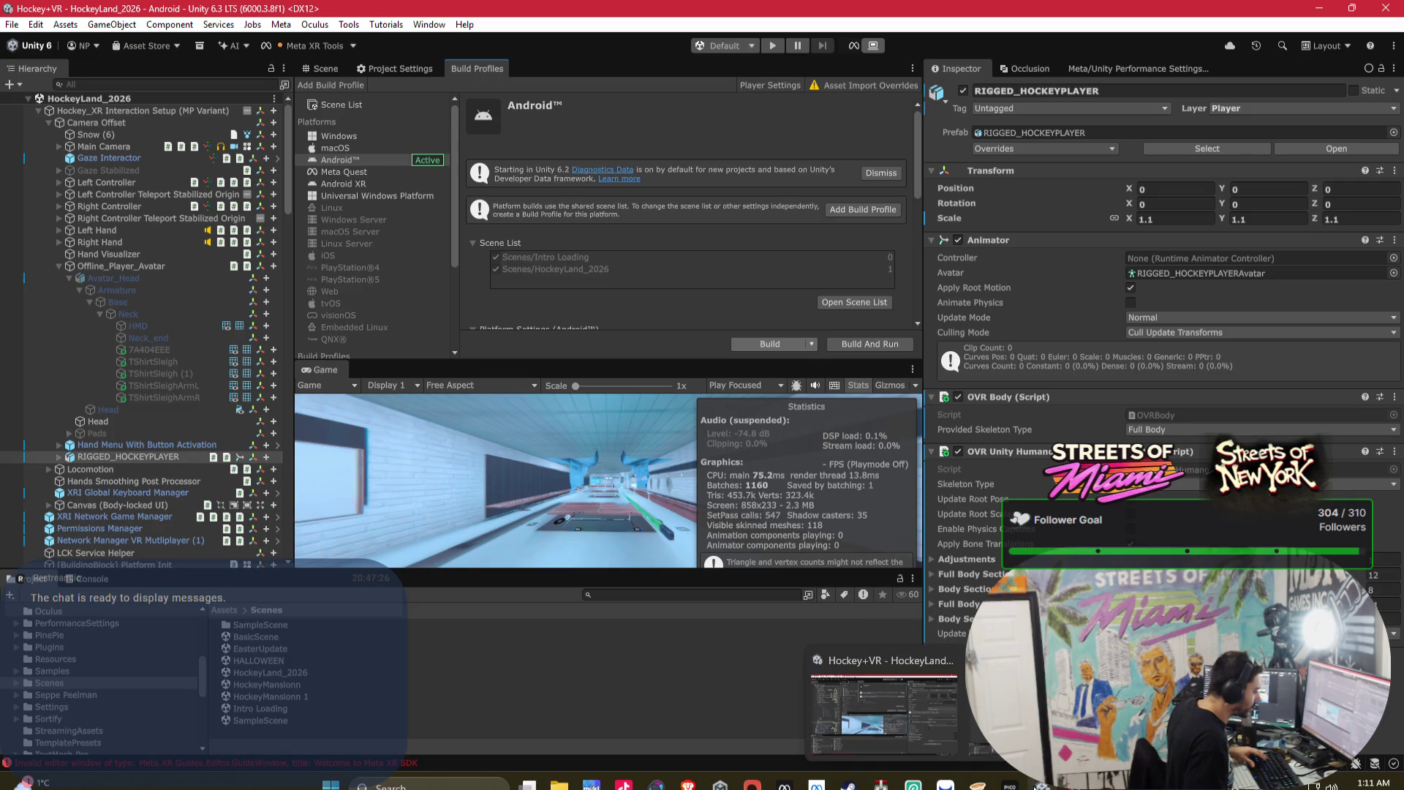
{"action": "key", "text": "alt+Tab"}
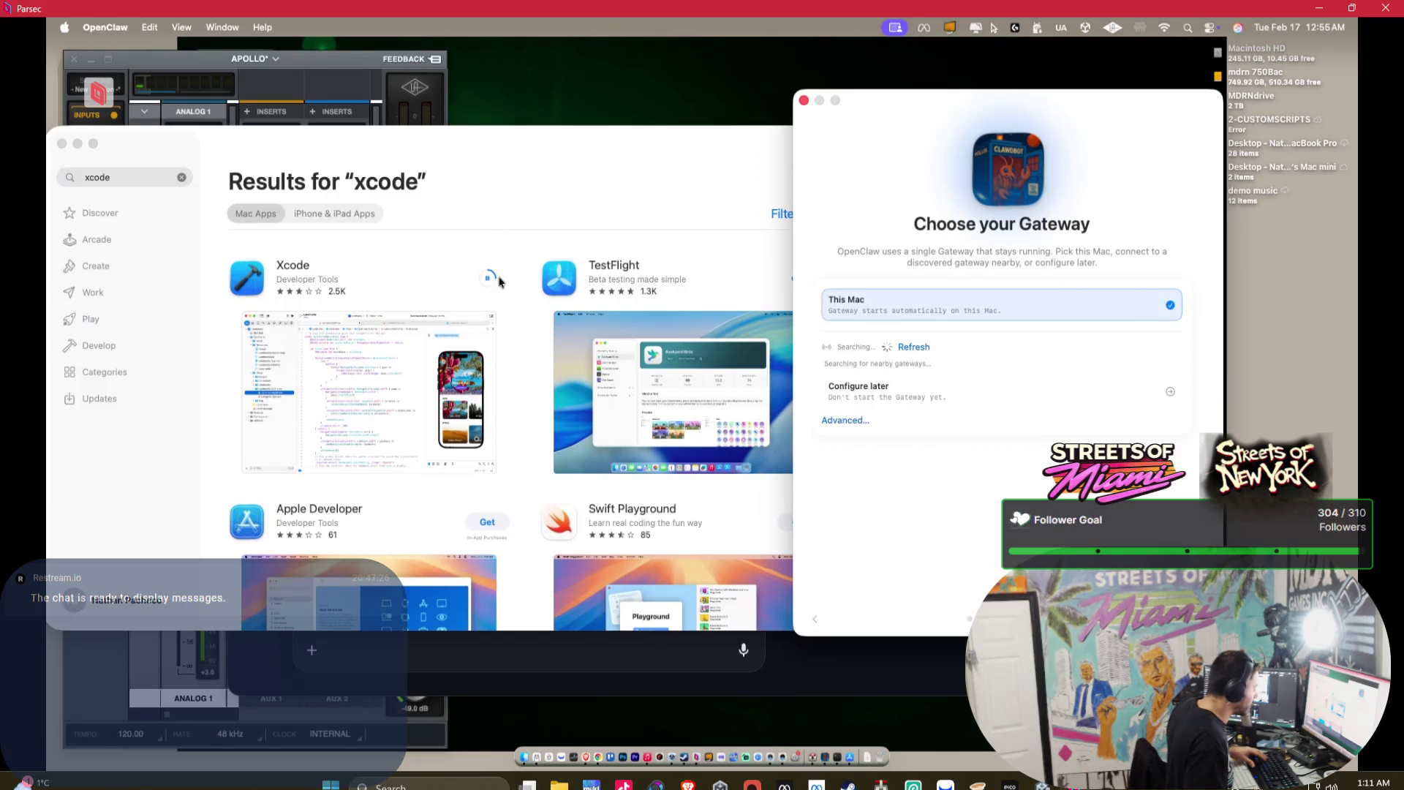
- Reconnect Parsec to the Mac mini and choose Optimize in the failed Xcode install dialog
{"action": "left_click", "coordinate": [98, 92]}
{"action": "left_click", "coordinate": [208, 270]}
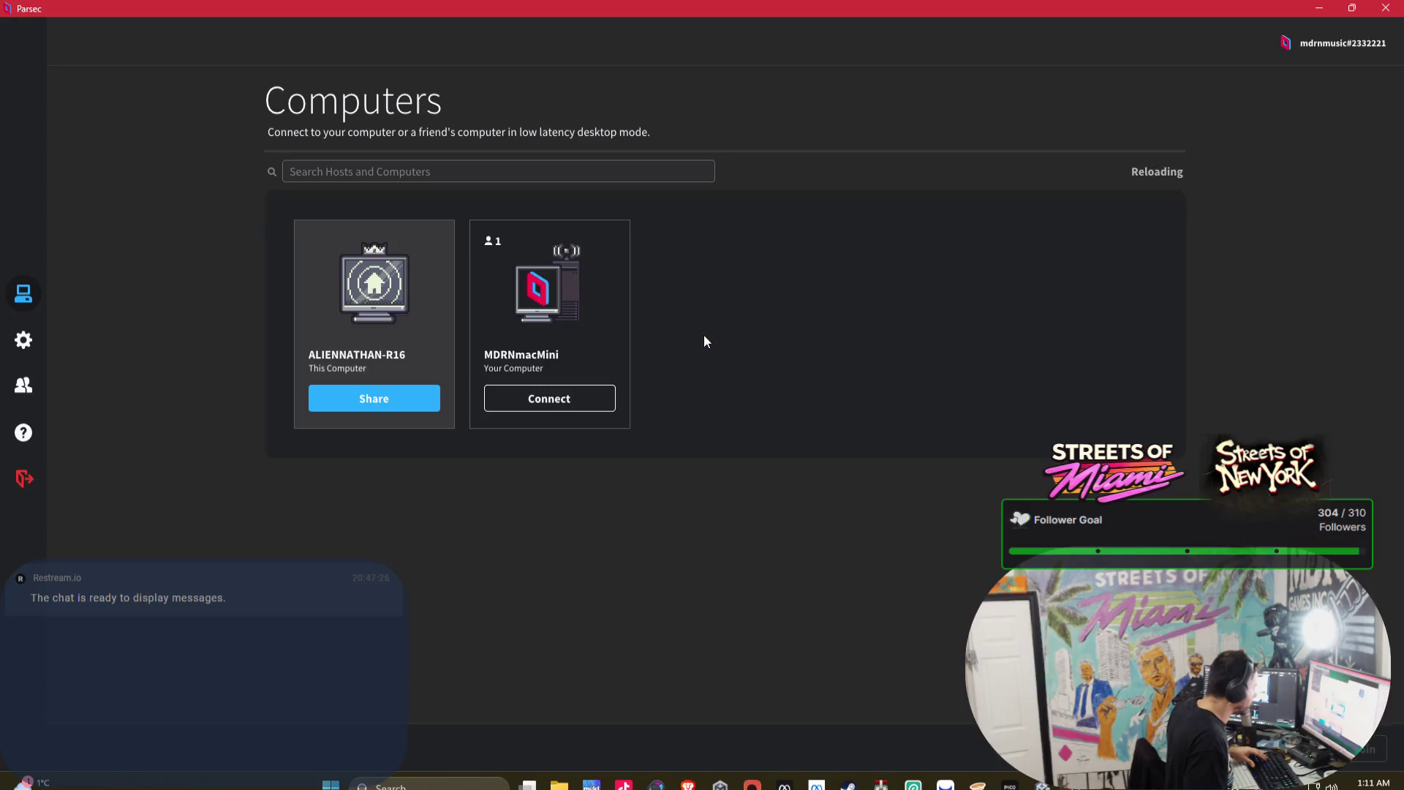
{"action": "left_click", "coordinate": [603, 409]}
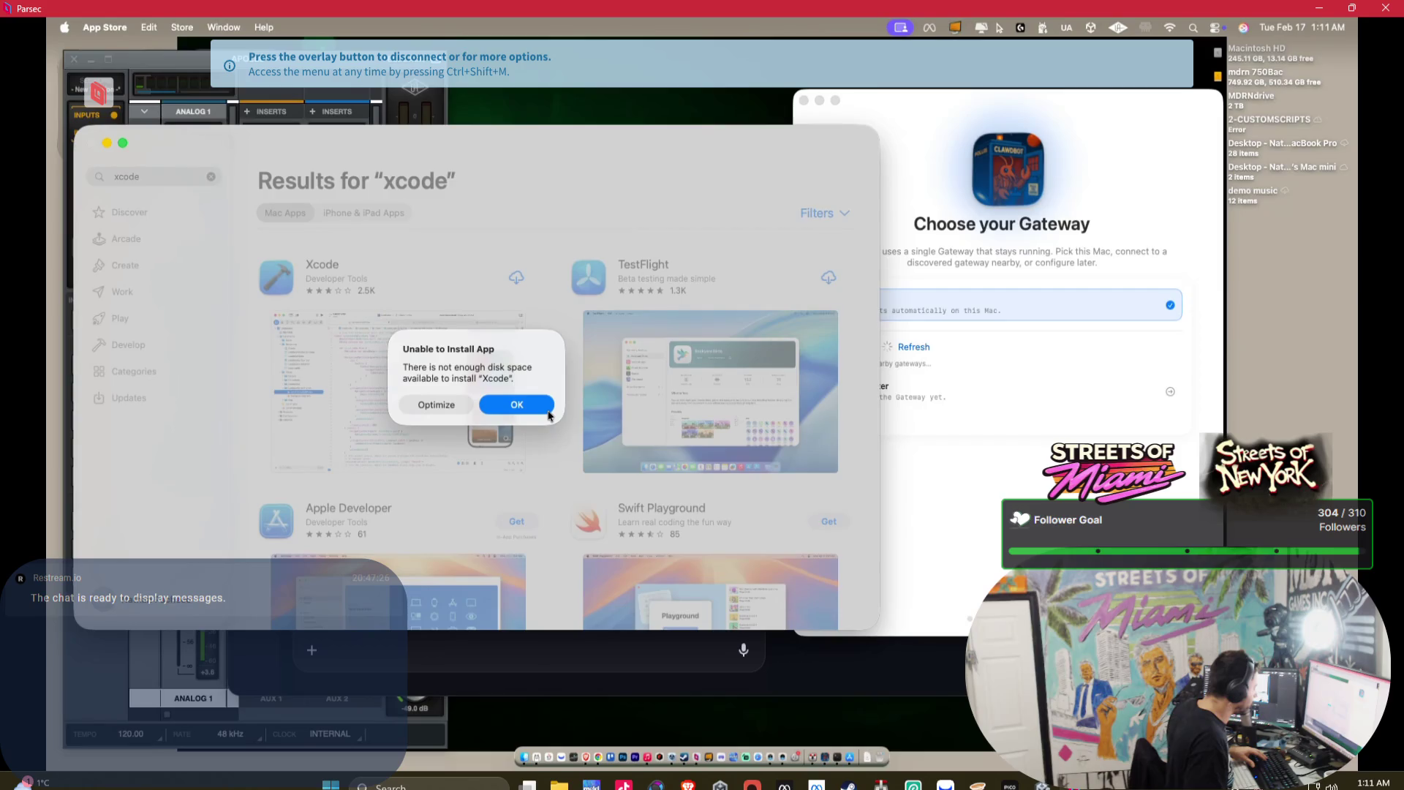
{"action": "left_click", "coordinate": [437, 405]}
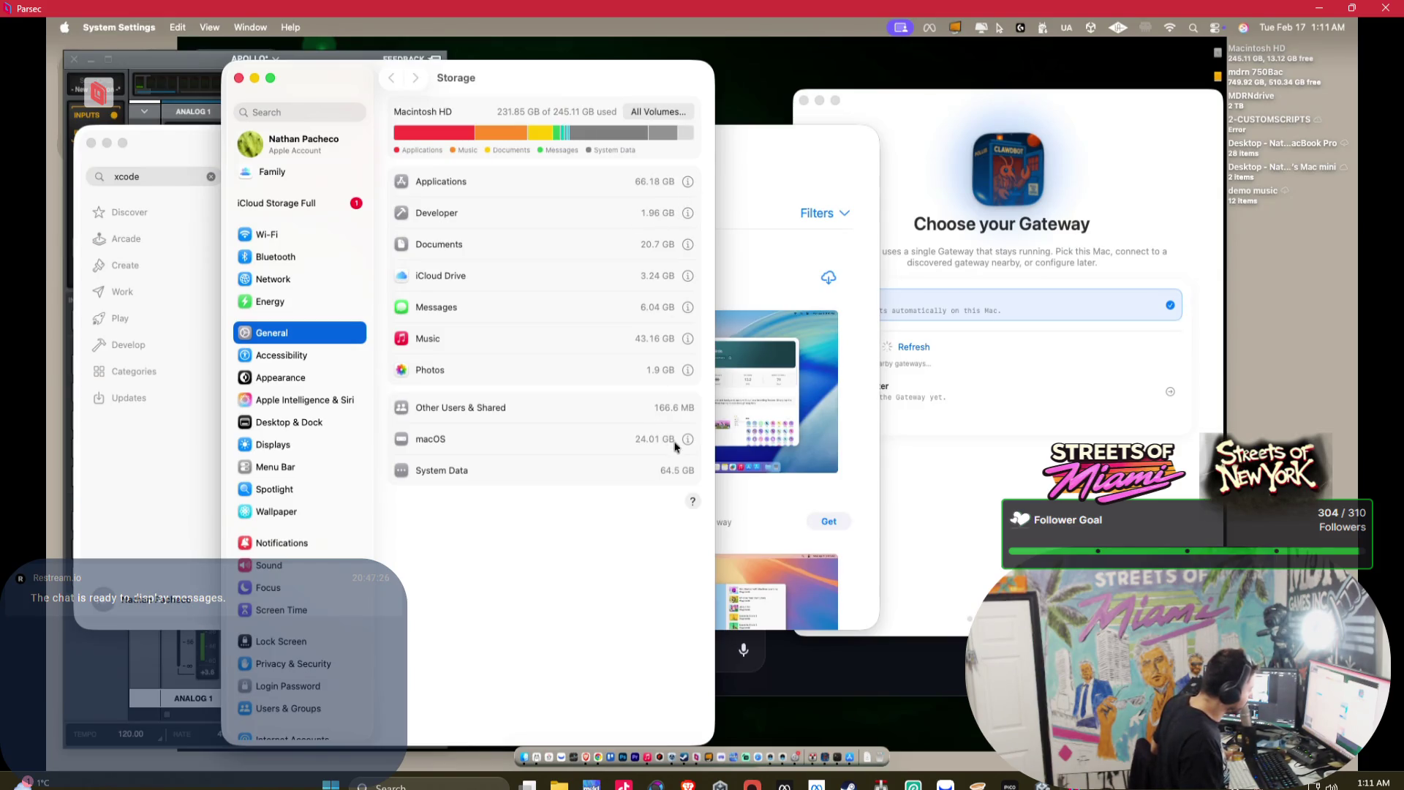
- Inspect the System Data figure and the macOS storage details, then close them
{"action": "left_click", "coordinate": [686, 474]}
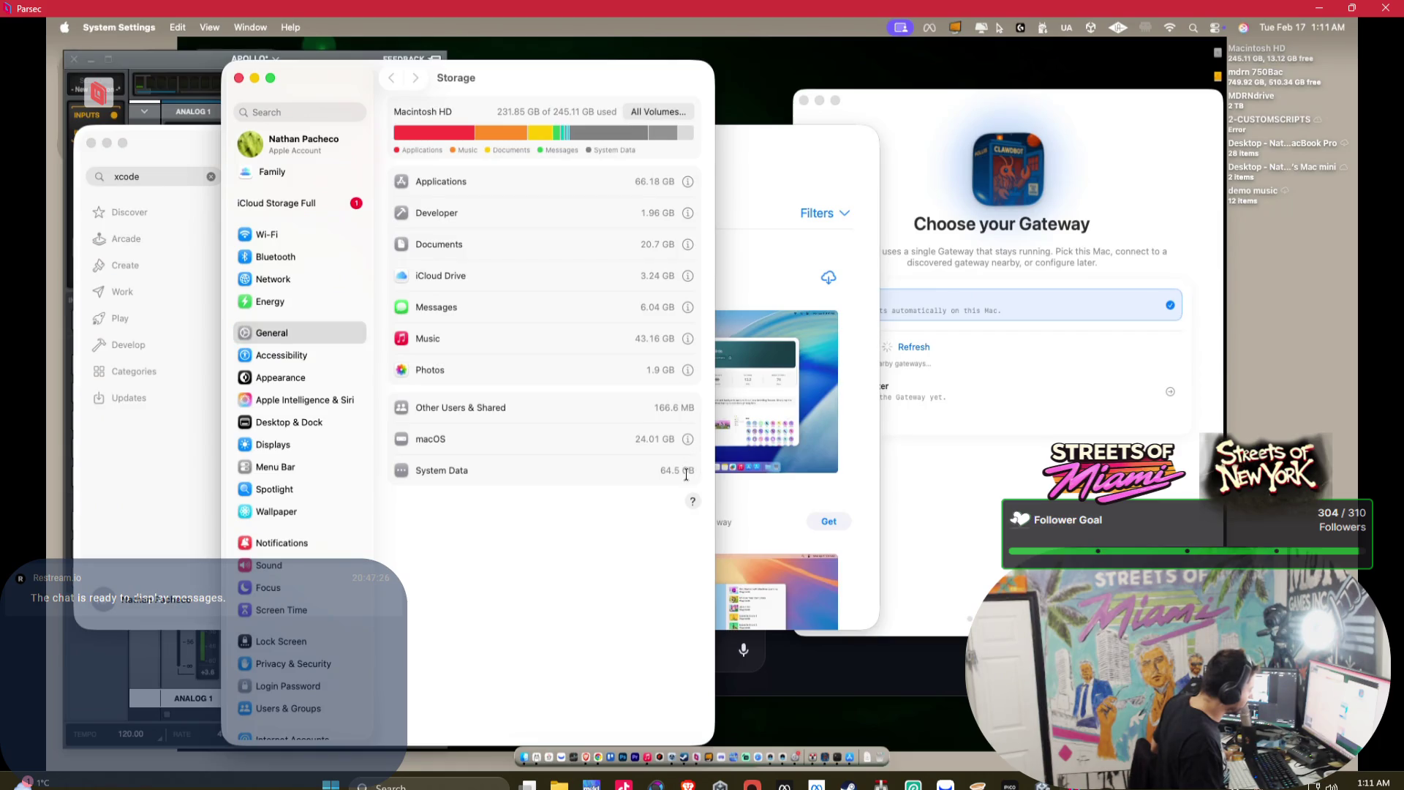
{"action": "left_click_drag", "start_coordinate": [686, 474], "coordinate": [661, 476]}
{"action": "left_click", "coordinate": [688, 439]}
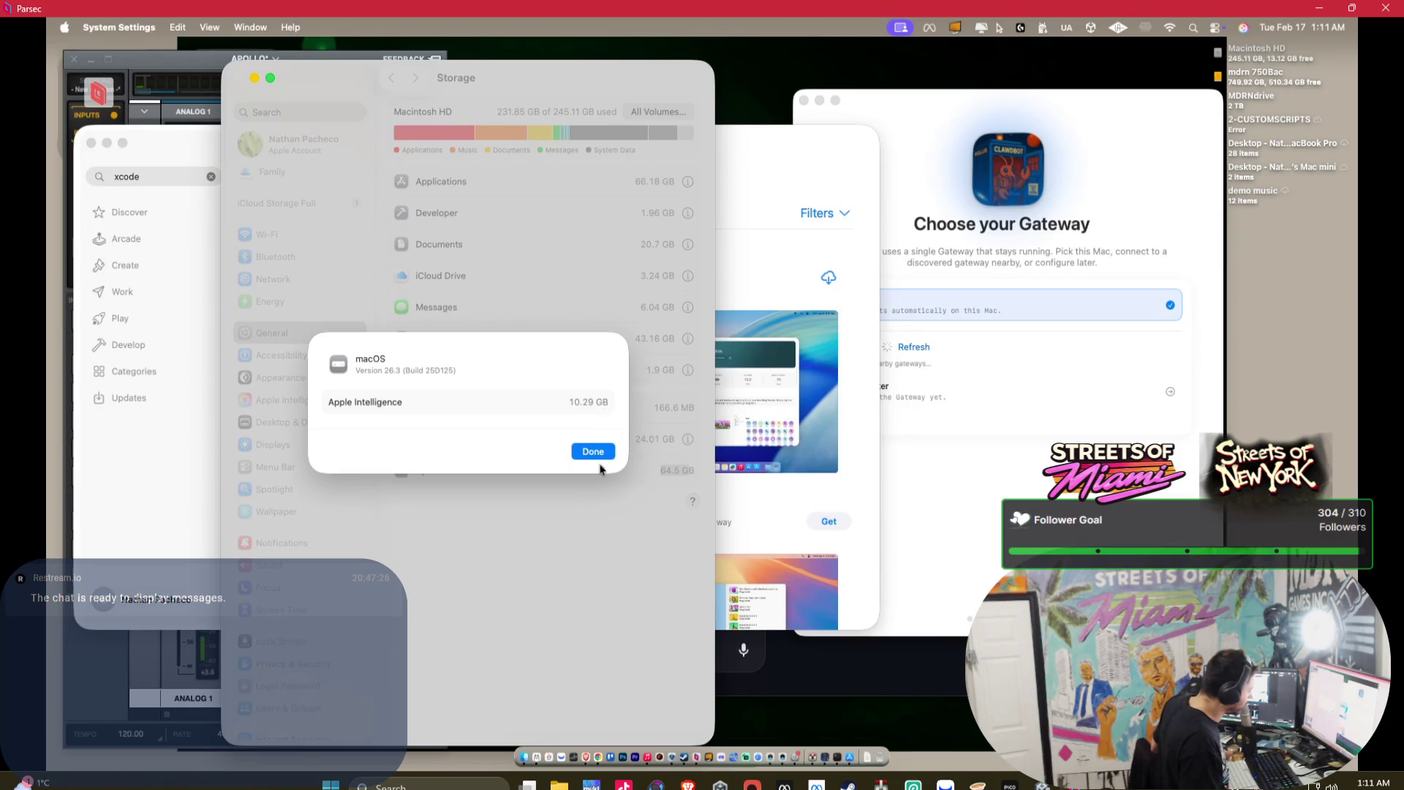
{"action": "left_click", "coordinate": [595, 453]}
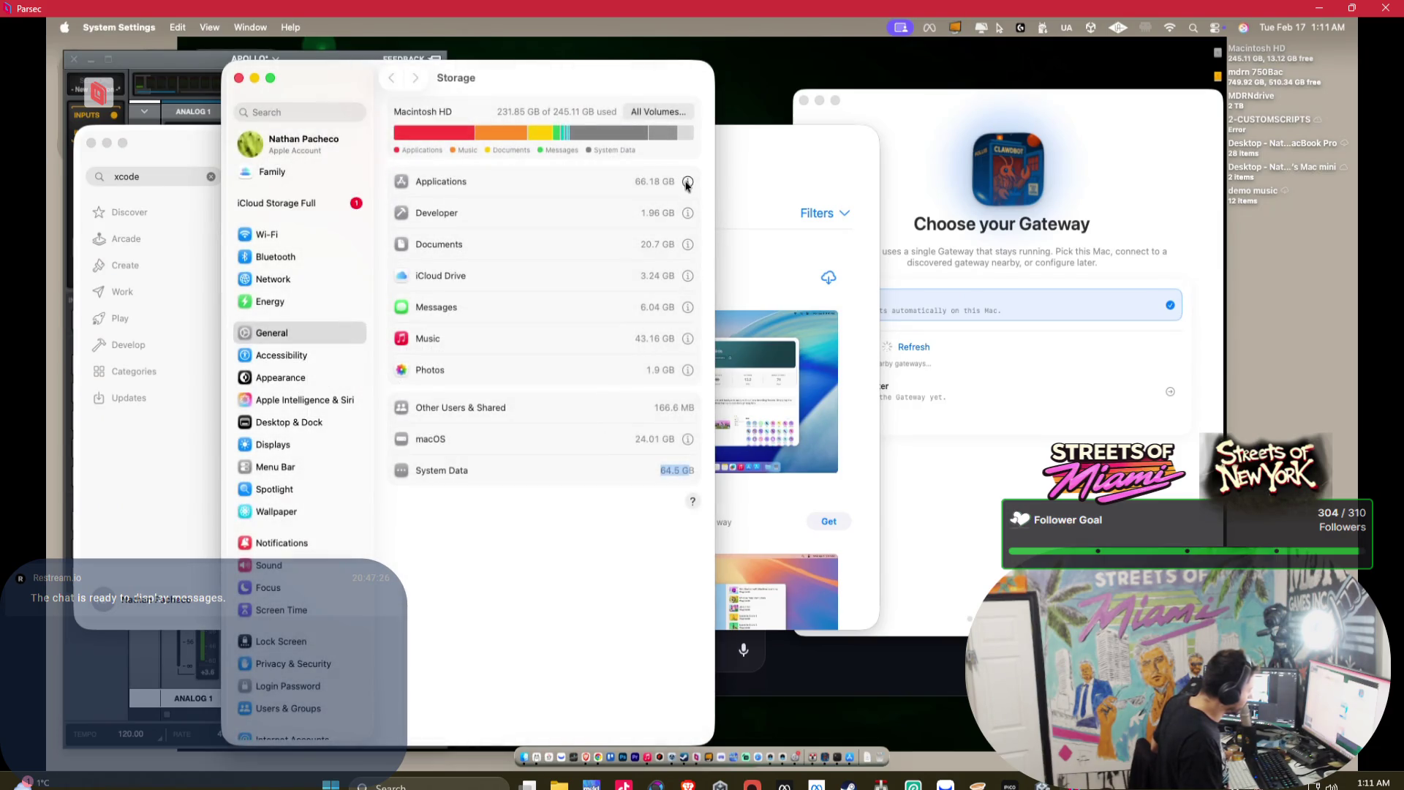
- List applications by size and bring up the delete option for SteamVR (3.36 GB)
{"action": "left_click", "coordinate": [688, 183]}
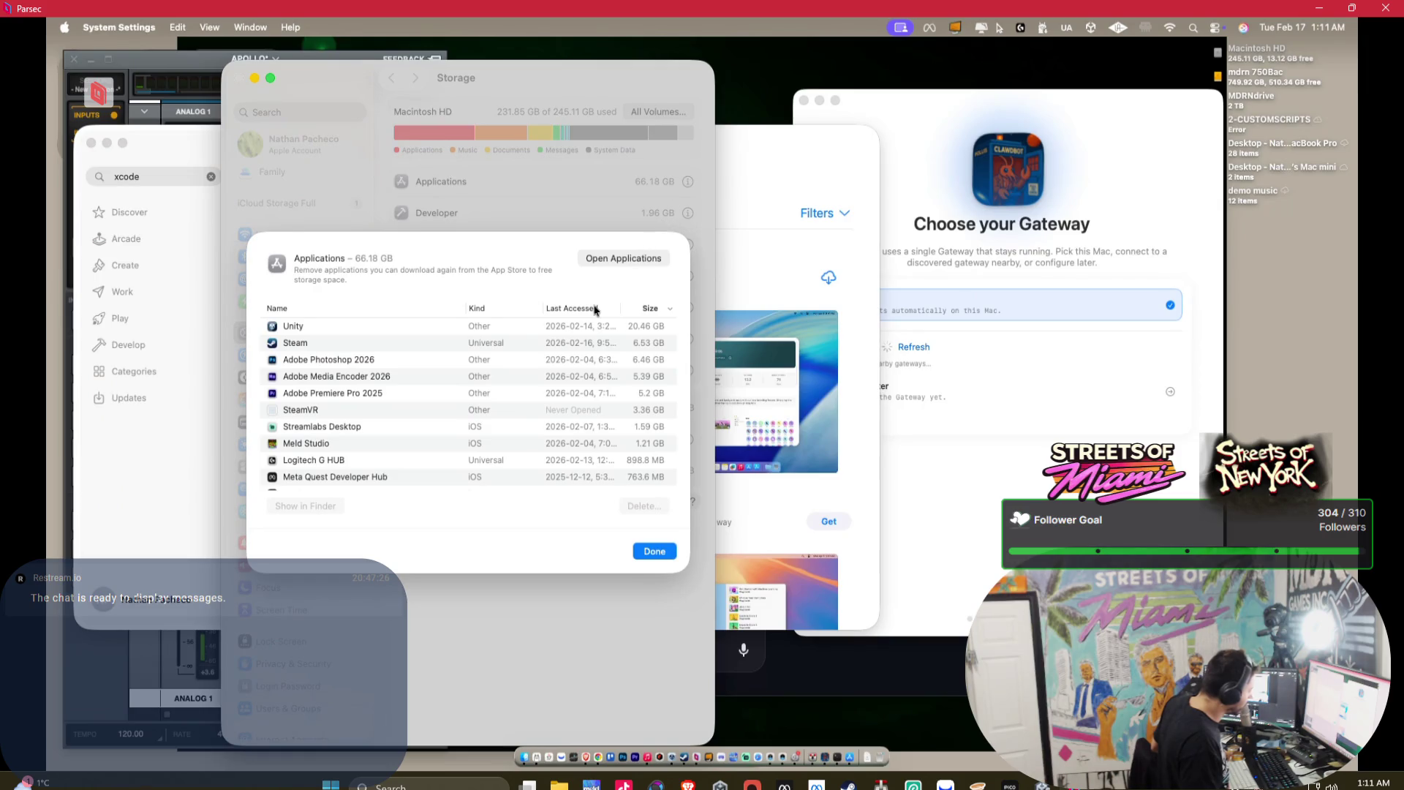
{"action": "left_click", "coordinate": [547, 329]}
{"action": "left_click", "coordinate": [541, 365]}
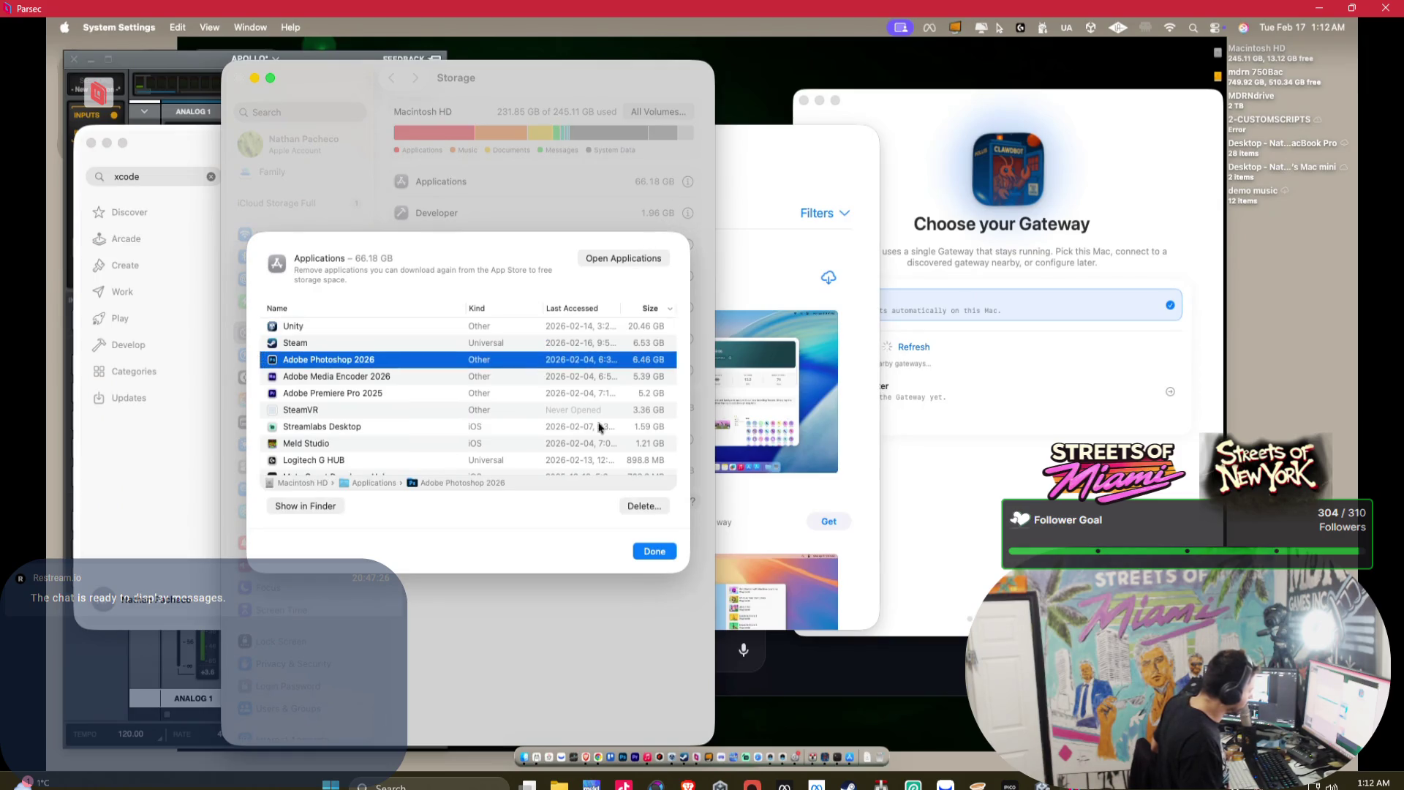
{"action": "scroll", "coordinate": [633, 453], "scroll_direction": "down", "scroll_amount": 5}
{"action": "scroll", "coordinate": [633, 442], "scroll_direction": "up", "scroll_amount": 5}
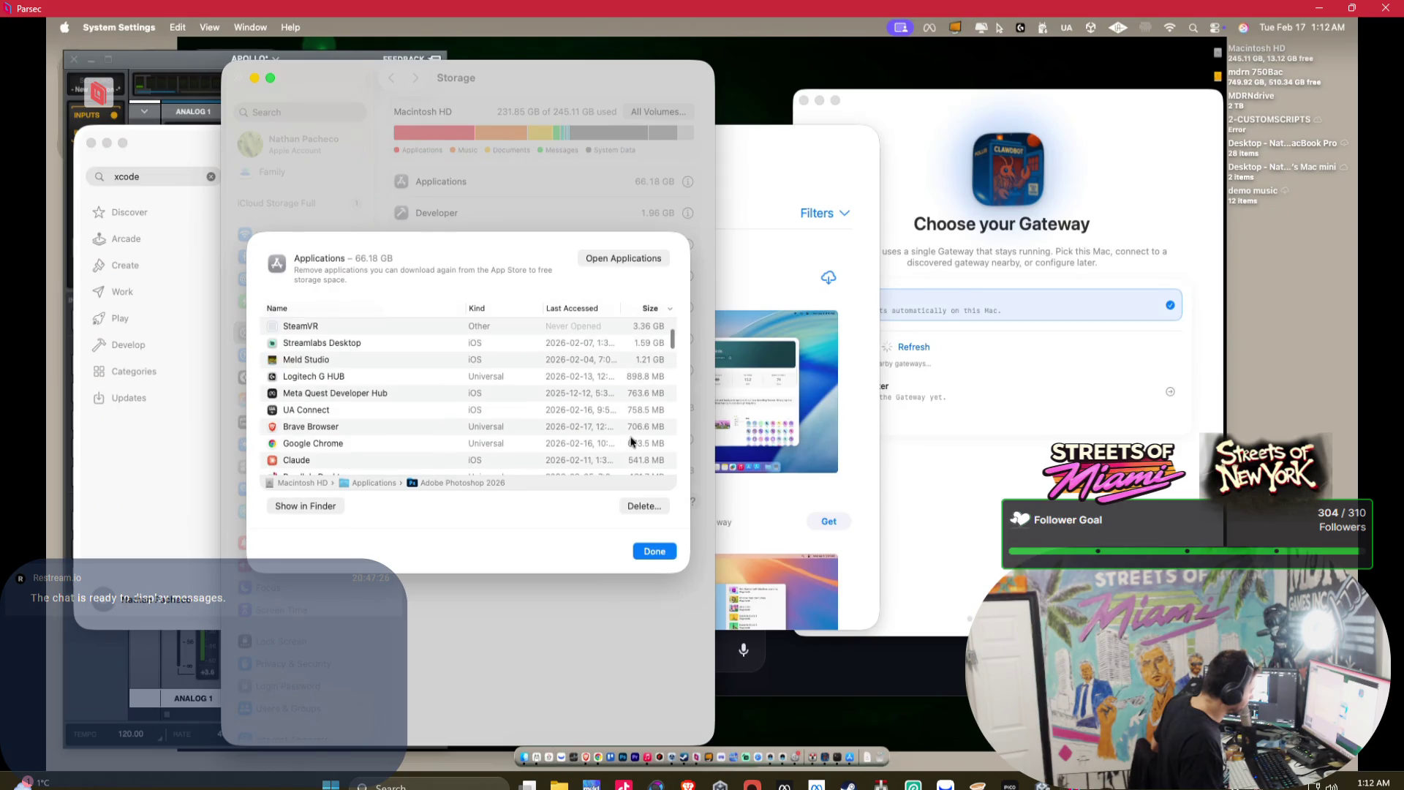
{"action": "left_click", "coordinate": [581, 329]}
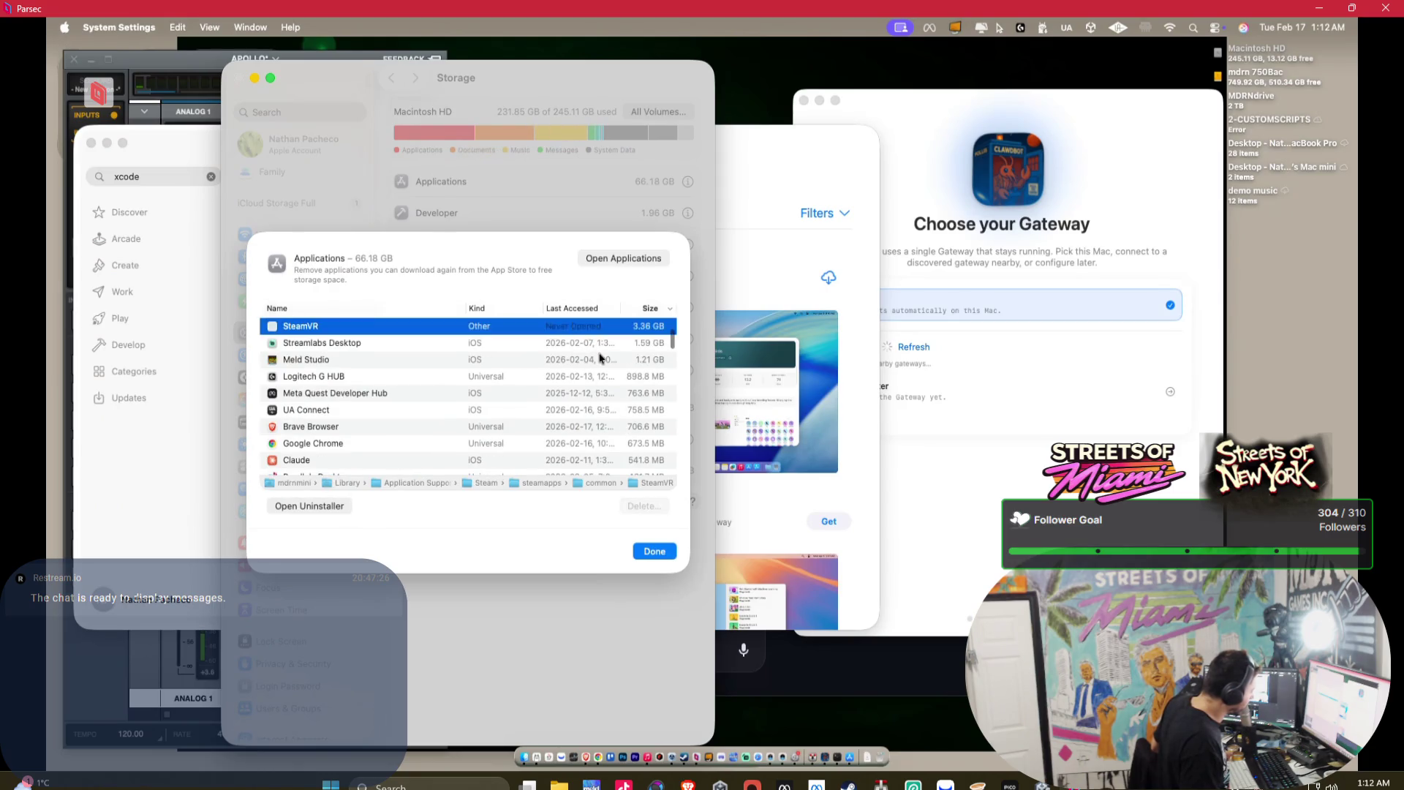
{"action": "right_click", "coordinate": [302, 328]}
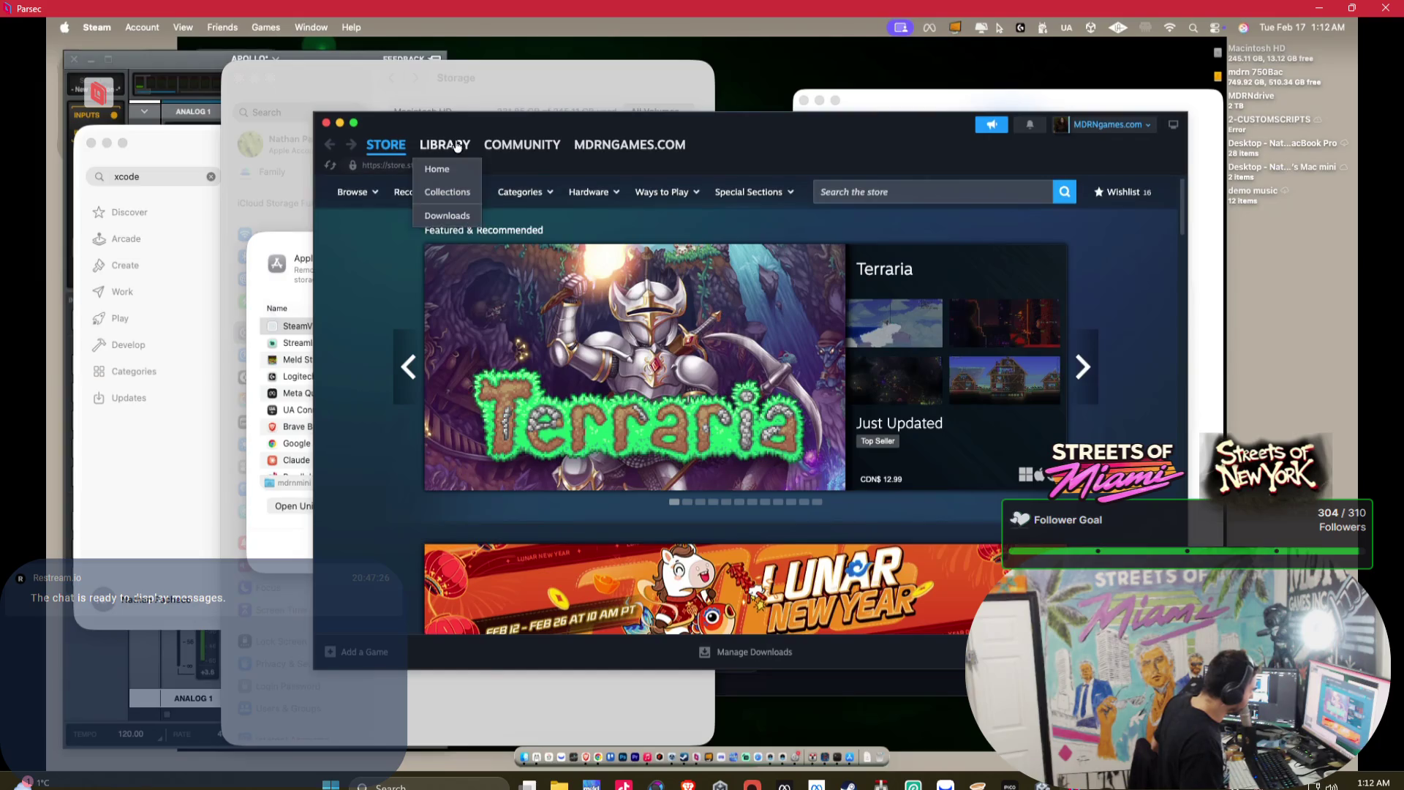
- Bring up the delete option for Steam in the library, then close the Steam window
{"action": "left_click", "coordinate": [458, 146]}
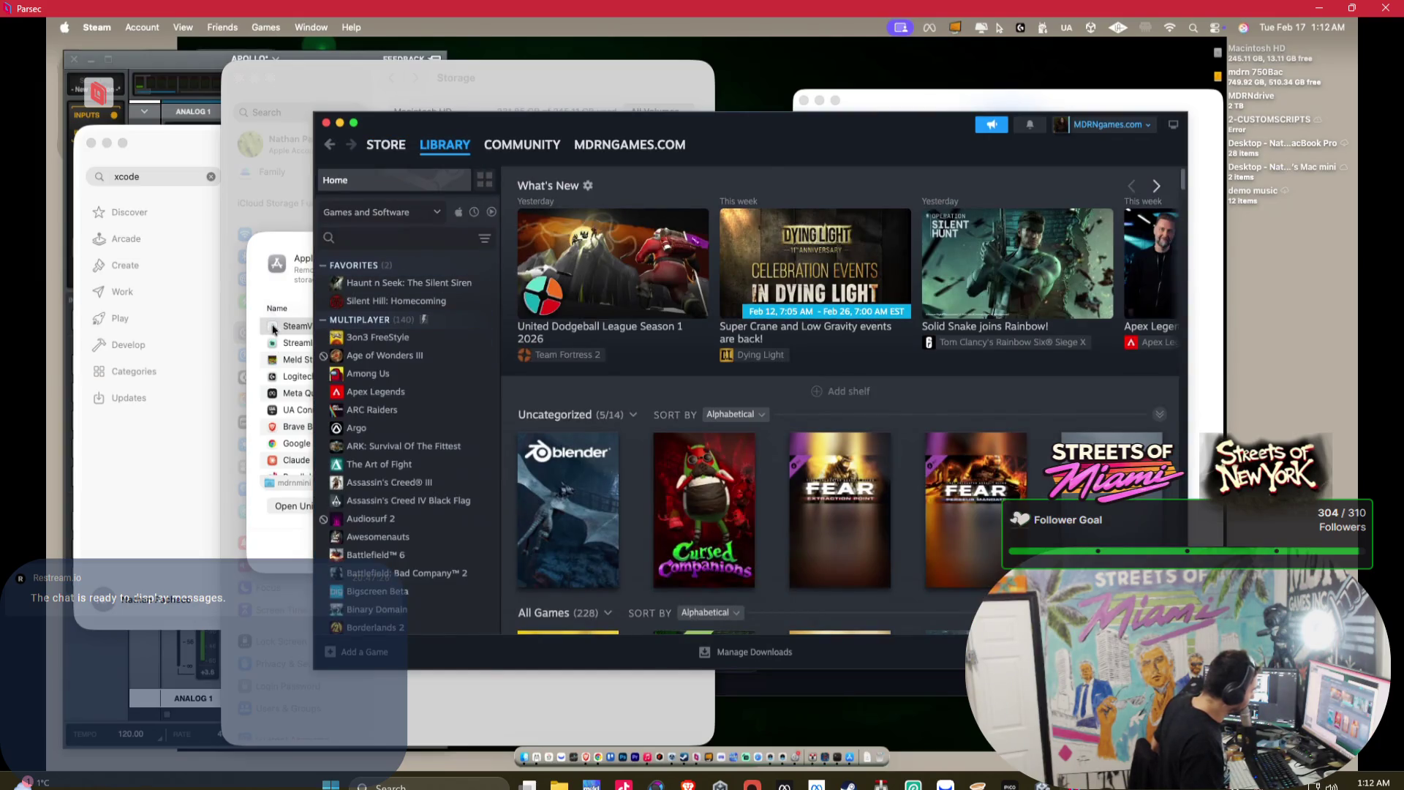
{"action": "scroll", "coordinate": [316, 322], "scroll_direction": "down", "scroll_amount": 15}
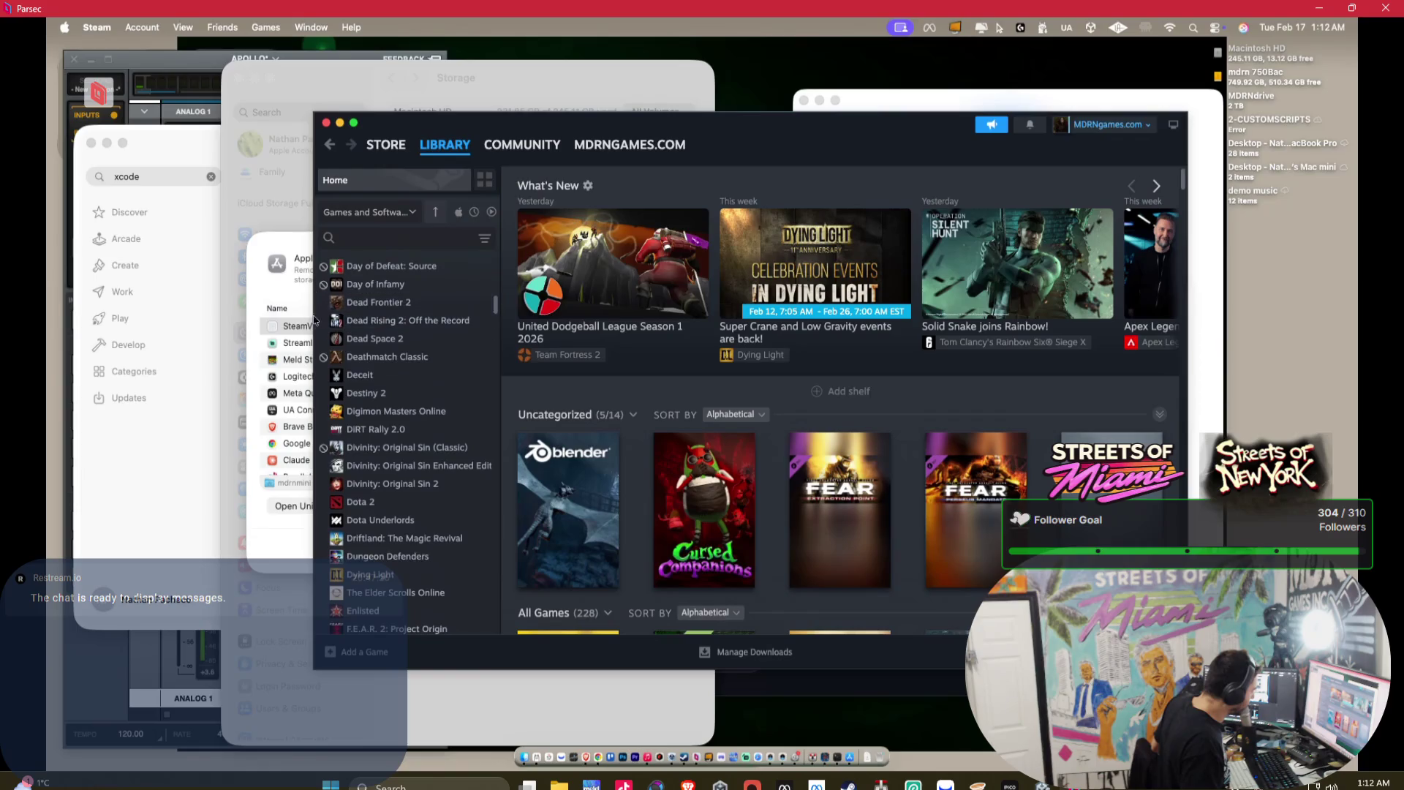
{"action": "right_click", "coordinate": [315, 321]}
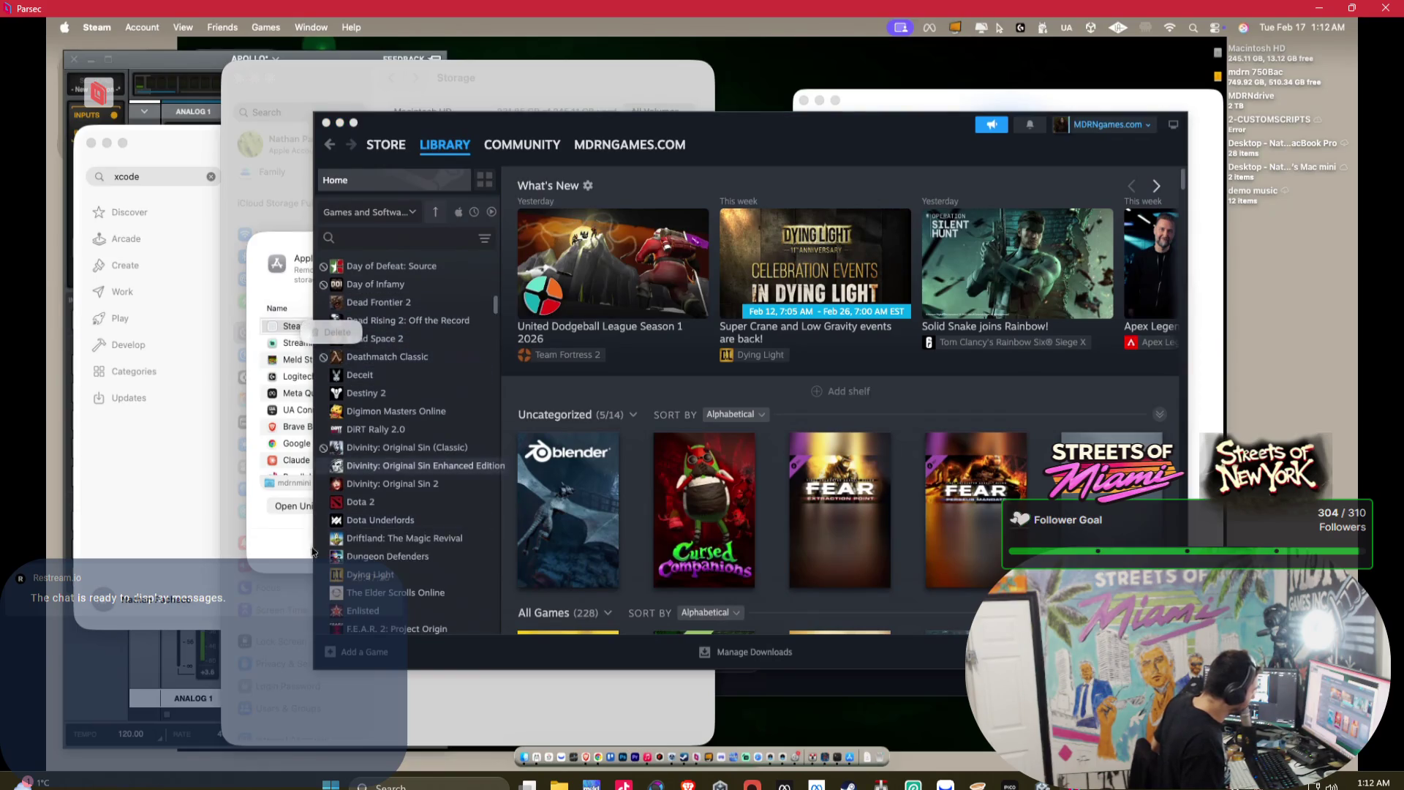
{"action": "mouse_move", "coordinate": [439, 143]}
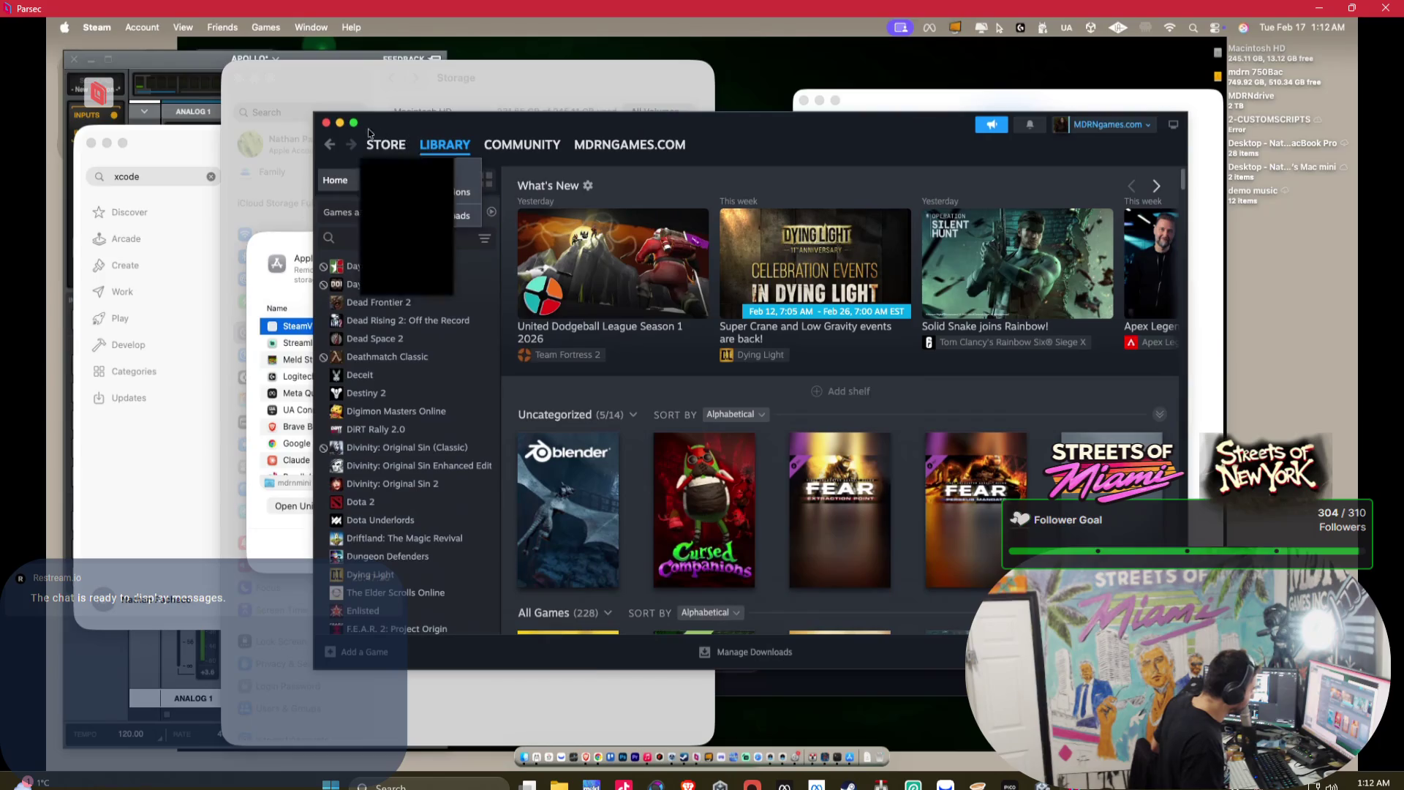
{"action": "left_click", "coordinate": [327, 123]}
- Launch the Steam uninstaller, close the Steam Store, and leave the Applications list
{"action": "scroll", "coordinate": [495, 423], "scroll_direction": "down", "scroll_amount": 3}
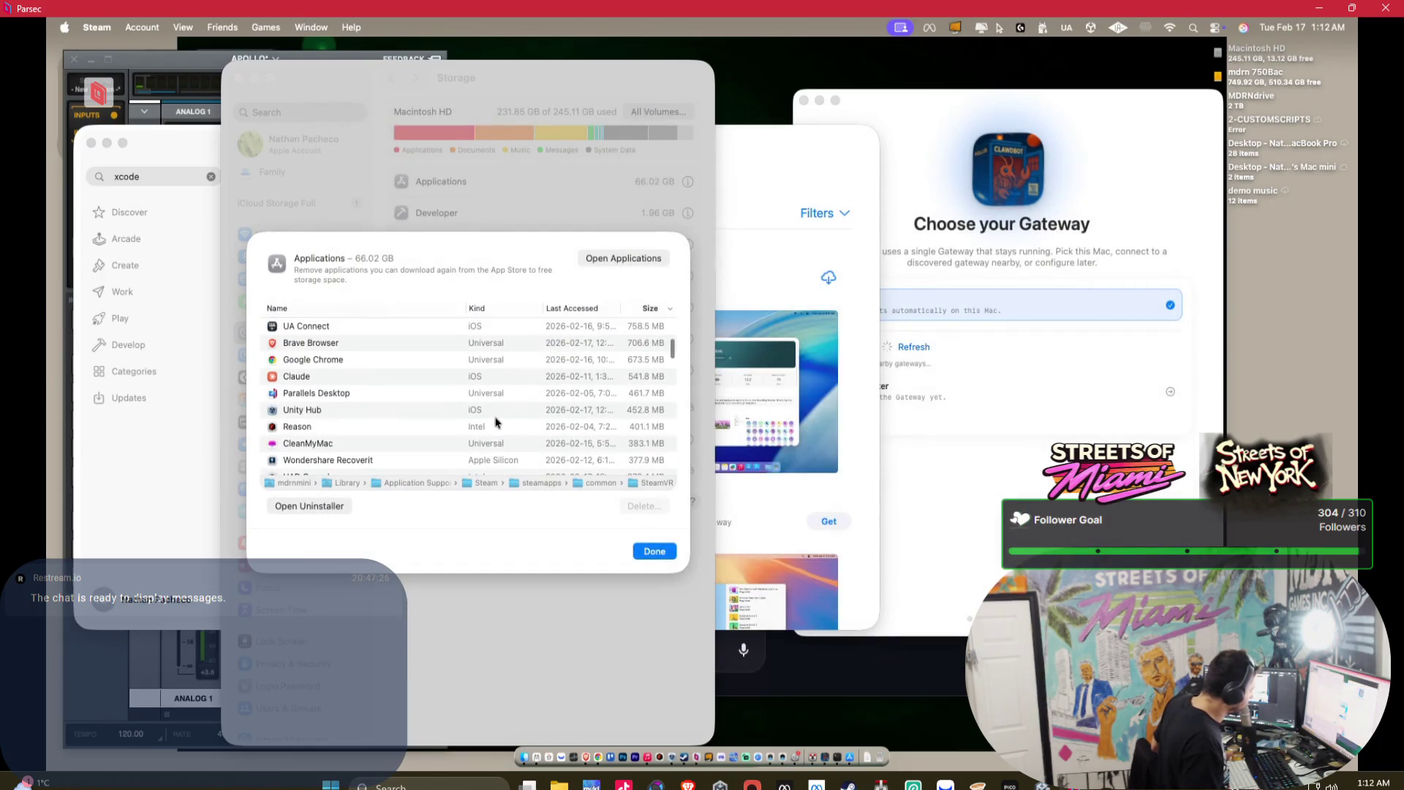
{"action": "scroll", "coordinate": [497, 424], "scroll_direction": "down", "scroll_amount": 3}
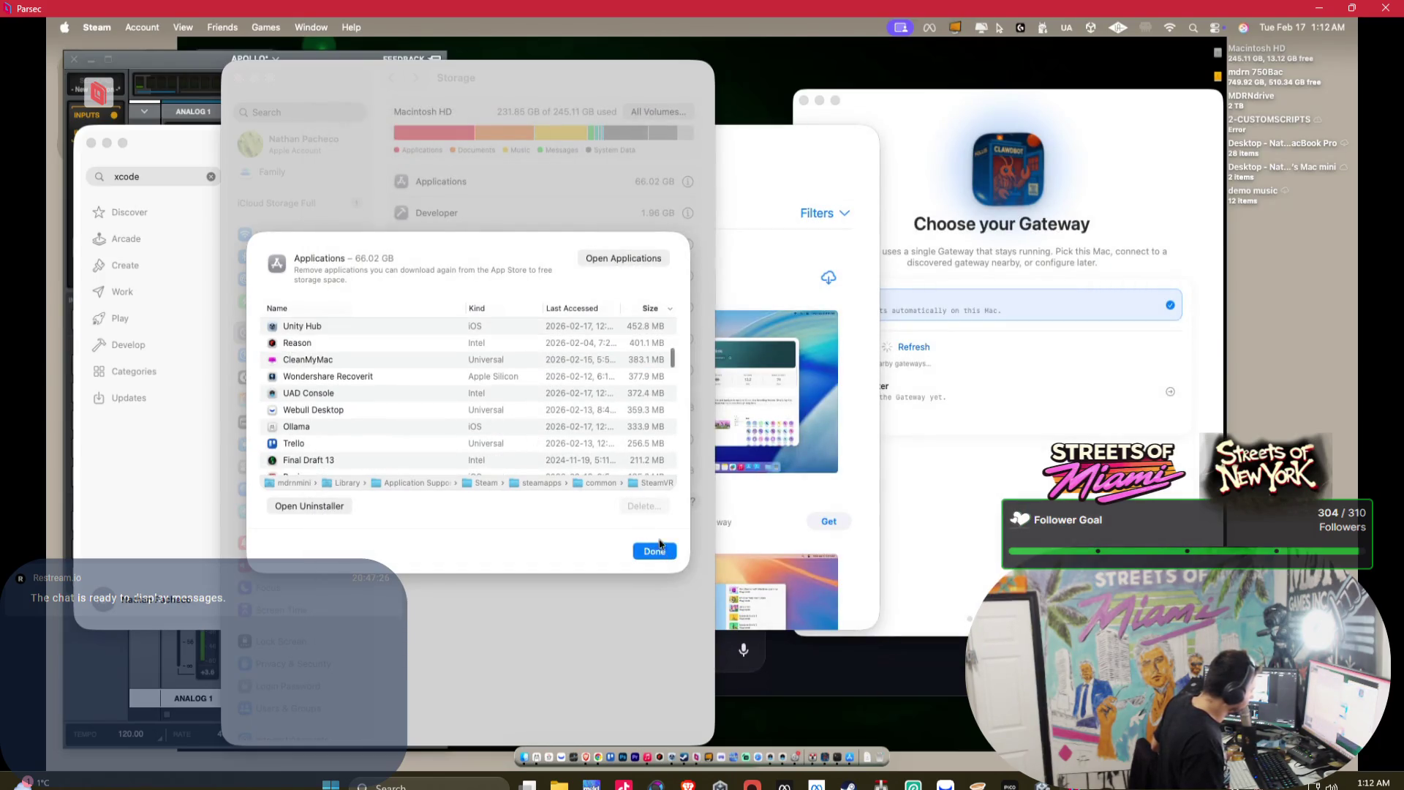
{"action": "scroll", "coordinate": [574, 402], "scroll_direction": "down", "scroll_amount": 3}
{"action": "scroll", "coordinate": [574, 402], "scroll_direction": "down", "scroll_amount": 10}
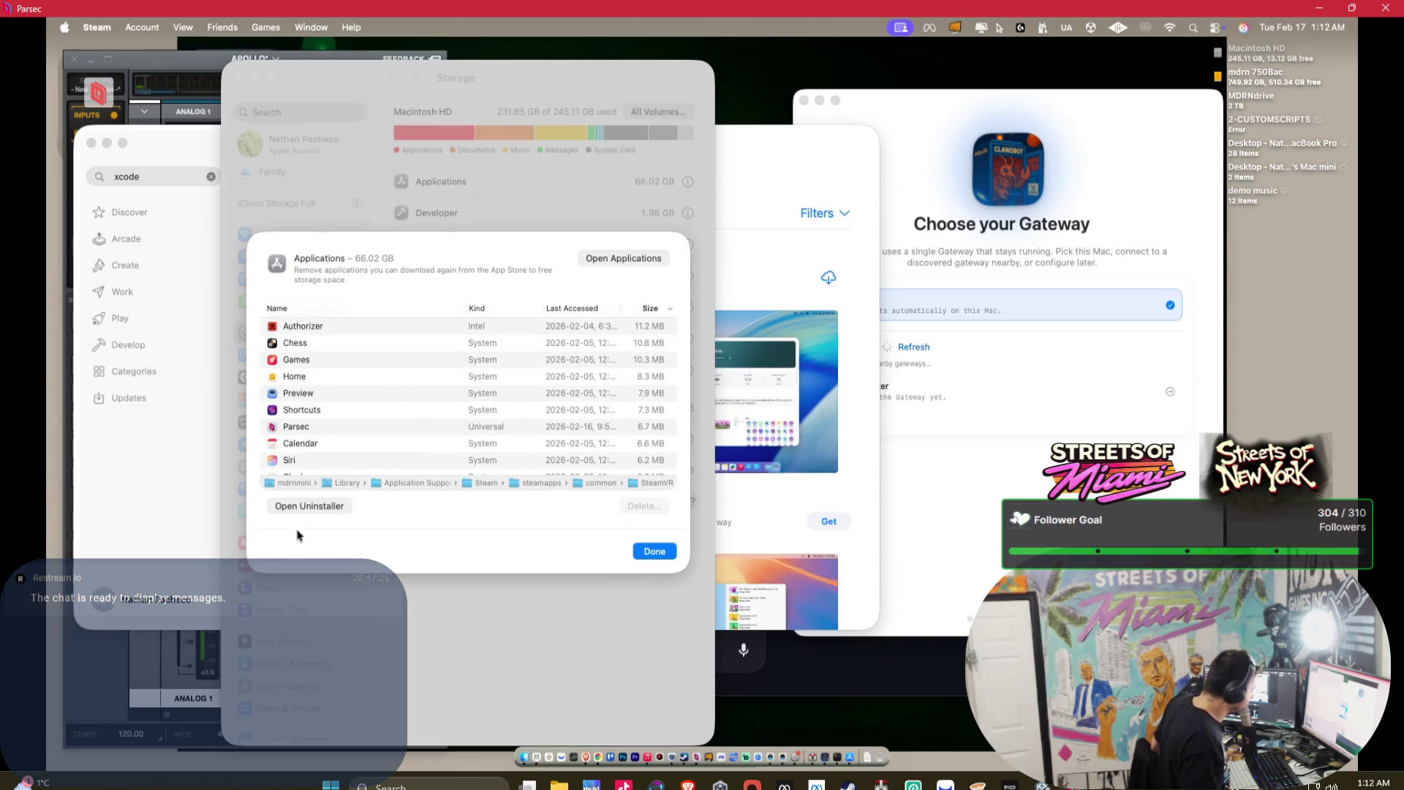
{"action": "left_click", "coordinate": [311, 512]}
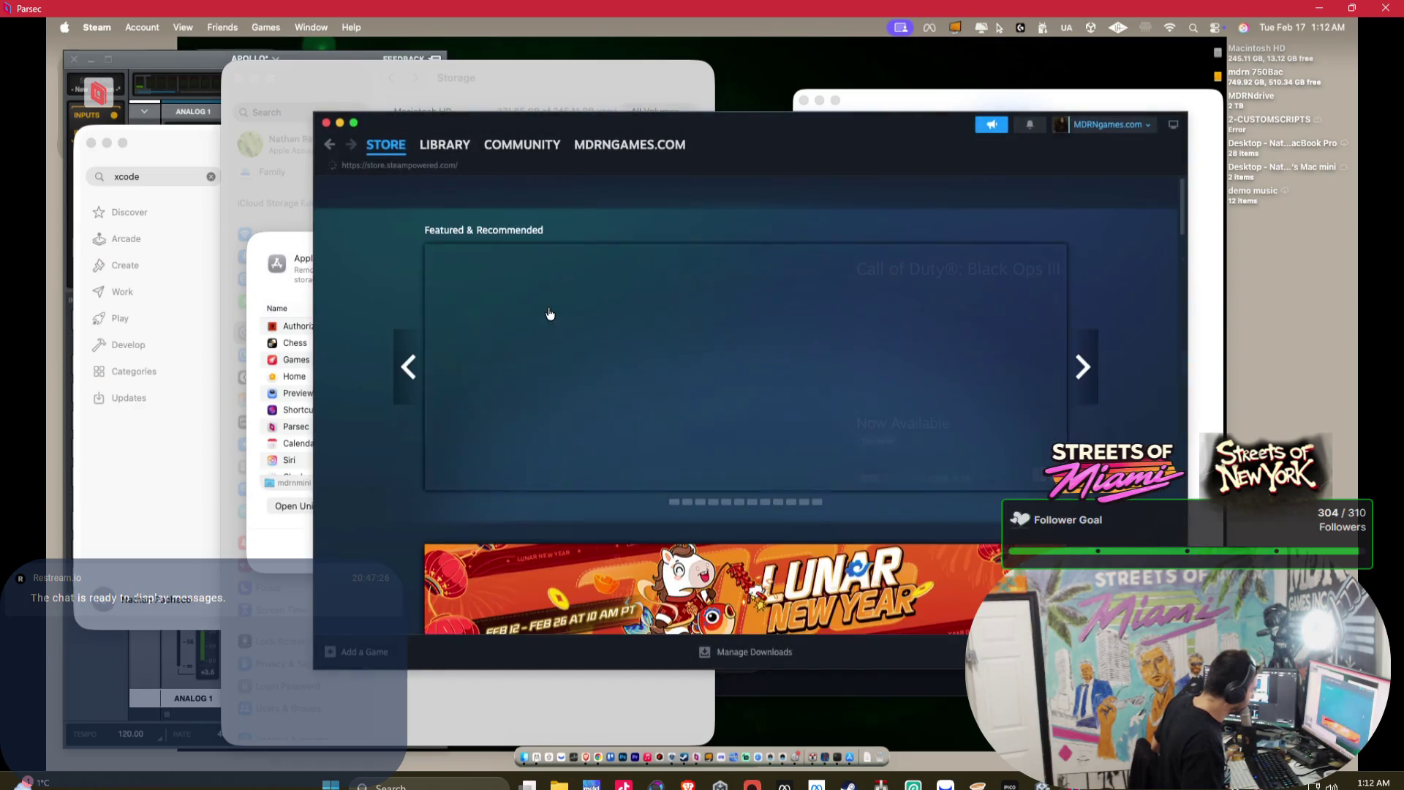
{"action": "mouse_move", "coordinate": [363, 147]}
{"action": "left_click", "coordinate": [326, 122]}
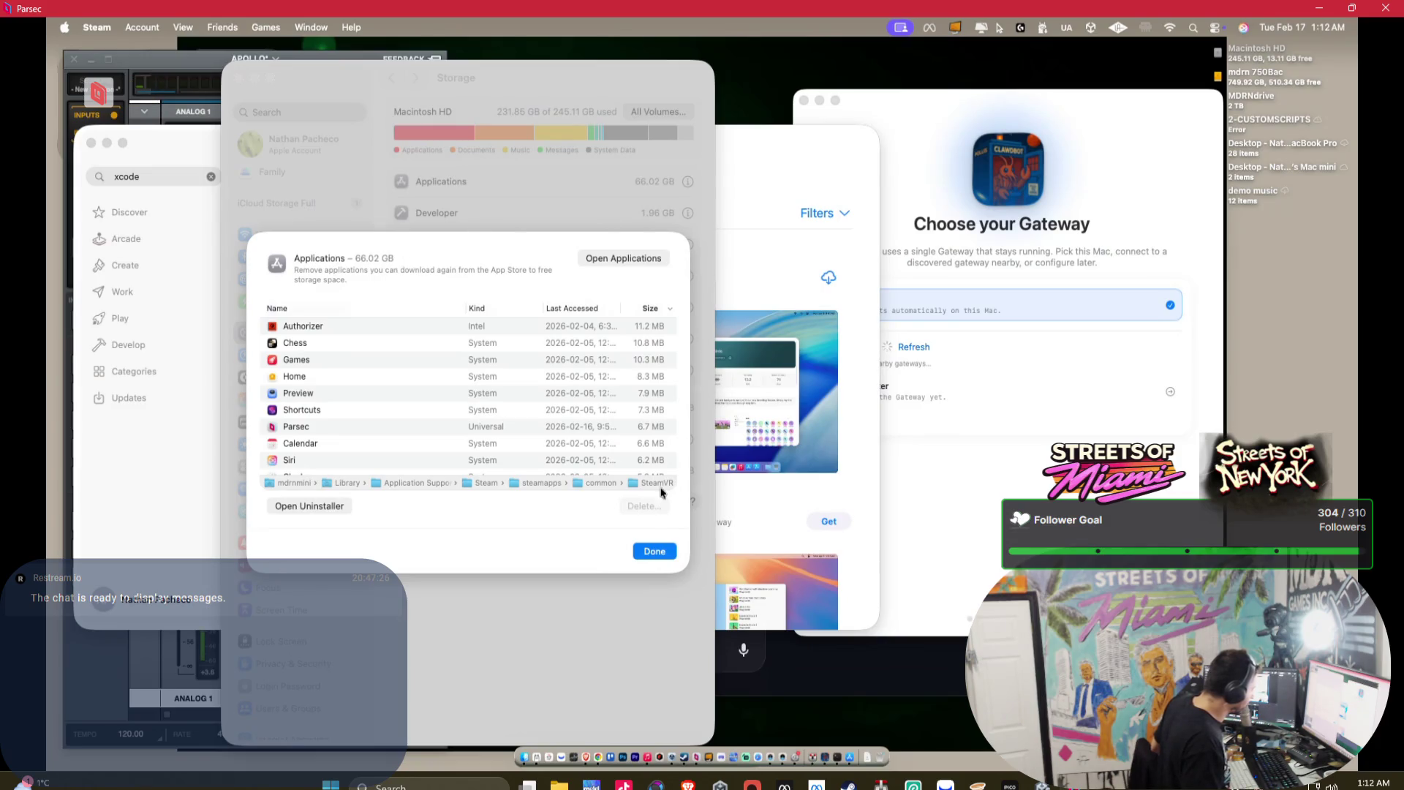
{"action": "left_click", "coordinate": [651, 553]}
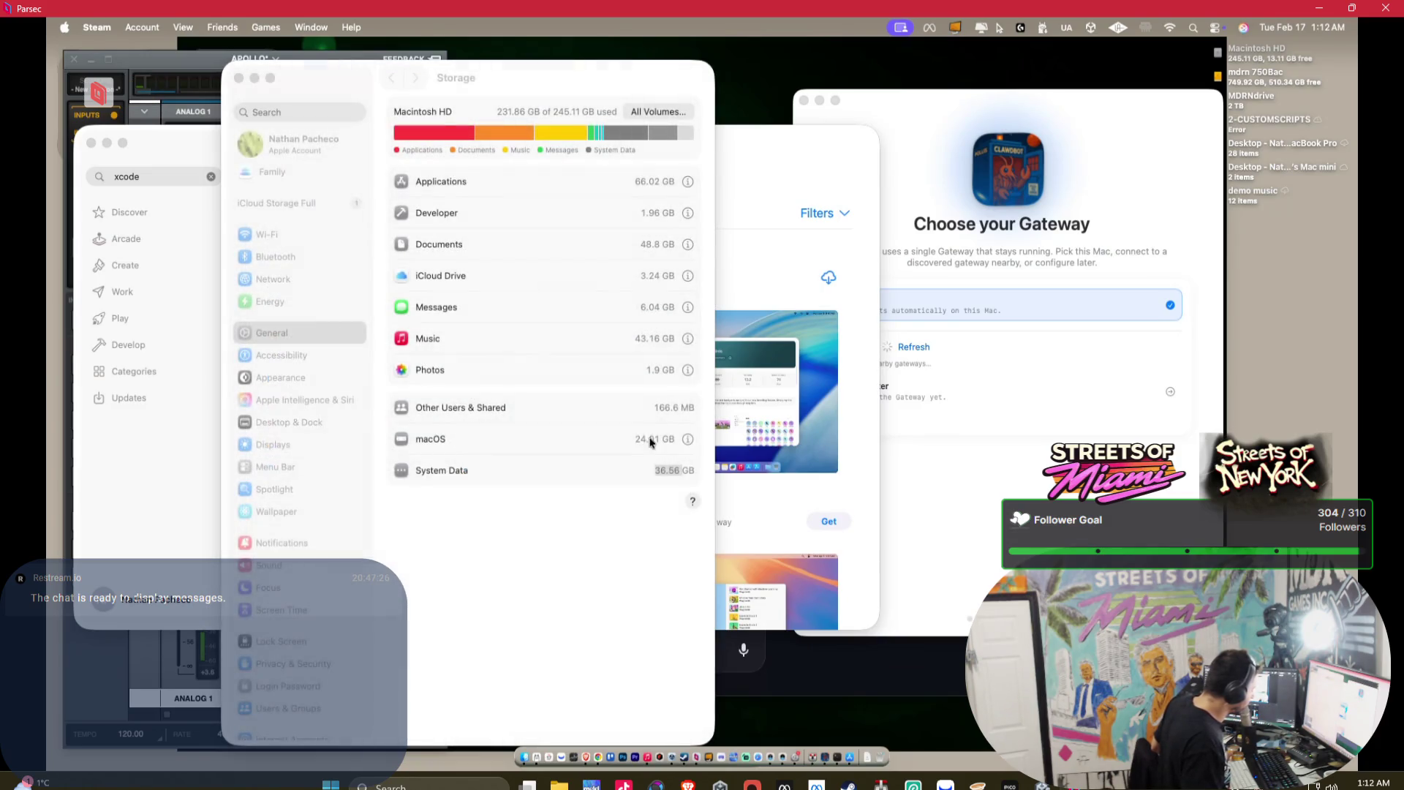
- Check storage across all volumes, then open the 48.8 GB Documents breakdown
{"action": "left_click", "coordinate": [694, 457]}
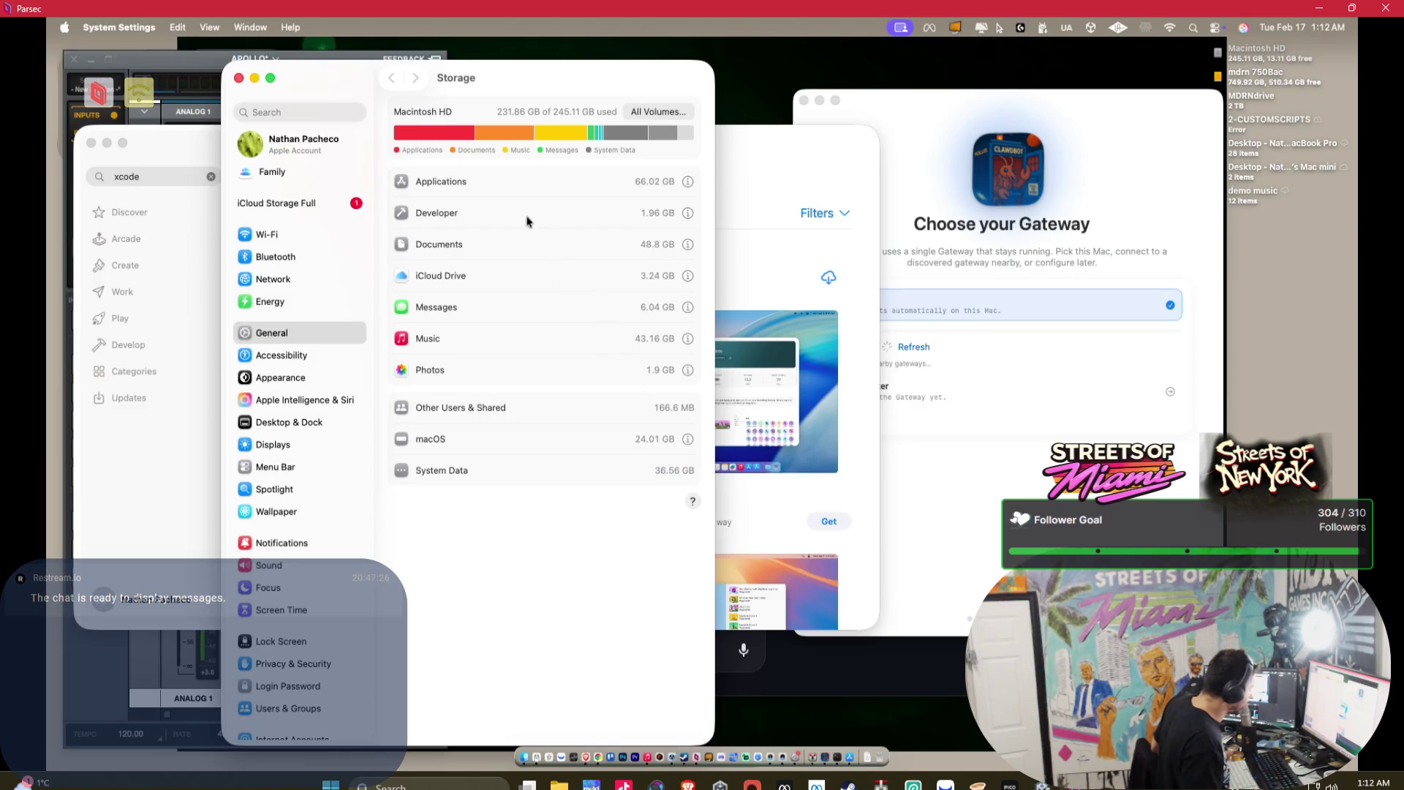
{"action": "left_click_drag", "start_coordinate": [659, 473], "coordinate": [699, 485]}
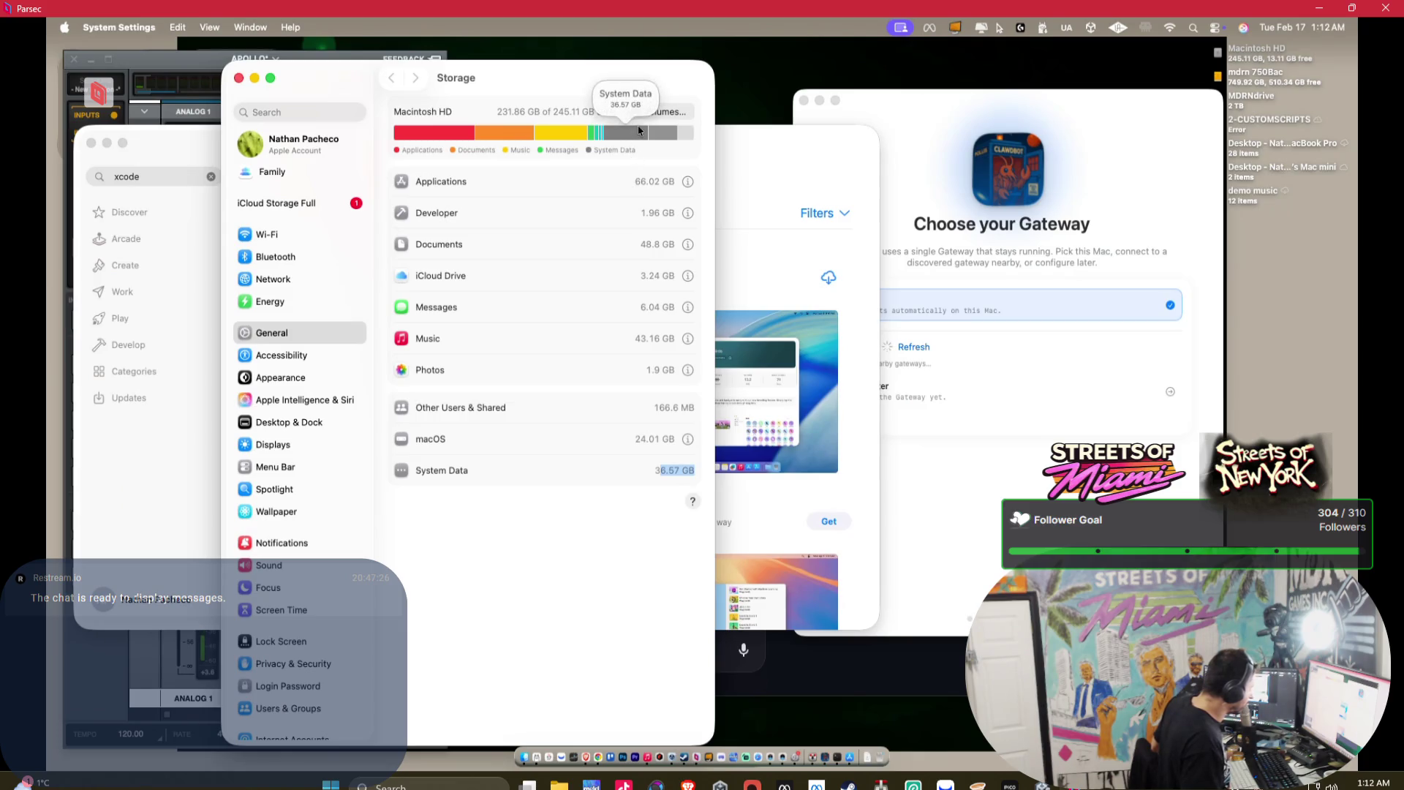
{"action": "left_click", "coordinate": [679, 114]}
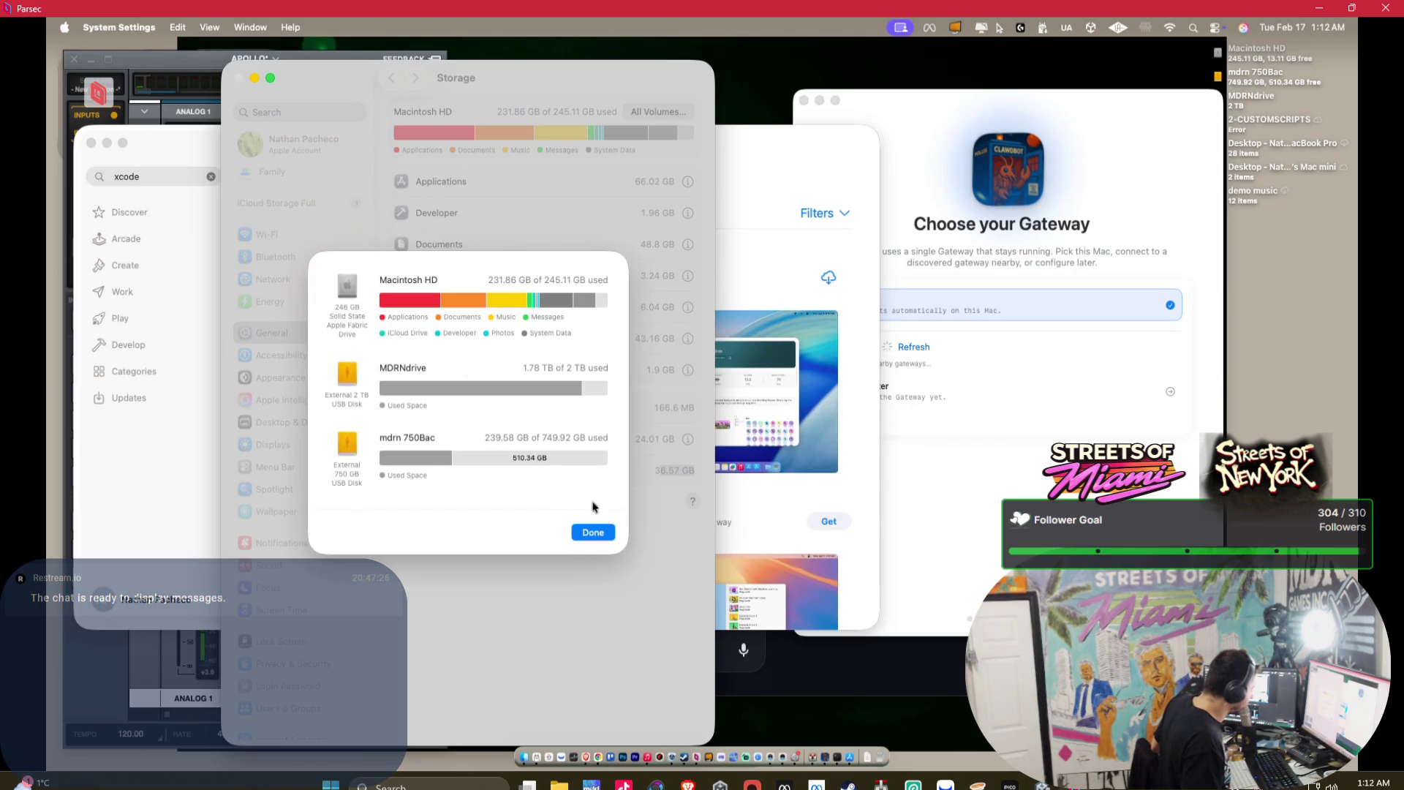
{"action": "left_click", "coordinate": [586, 535]}
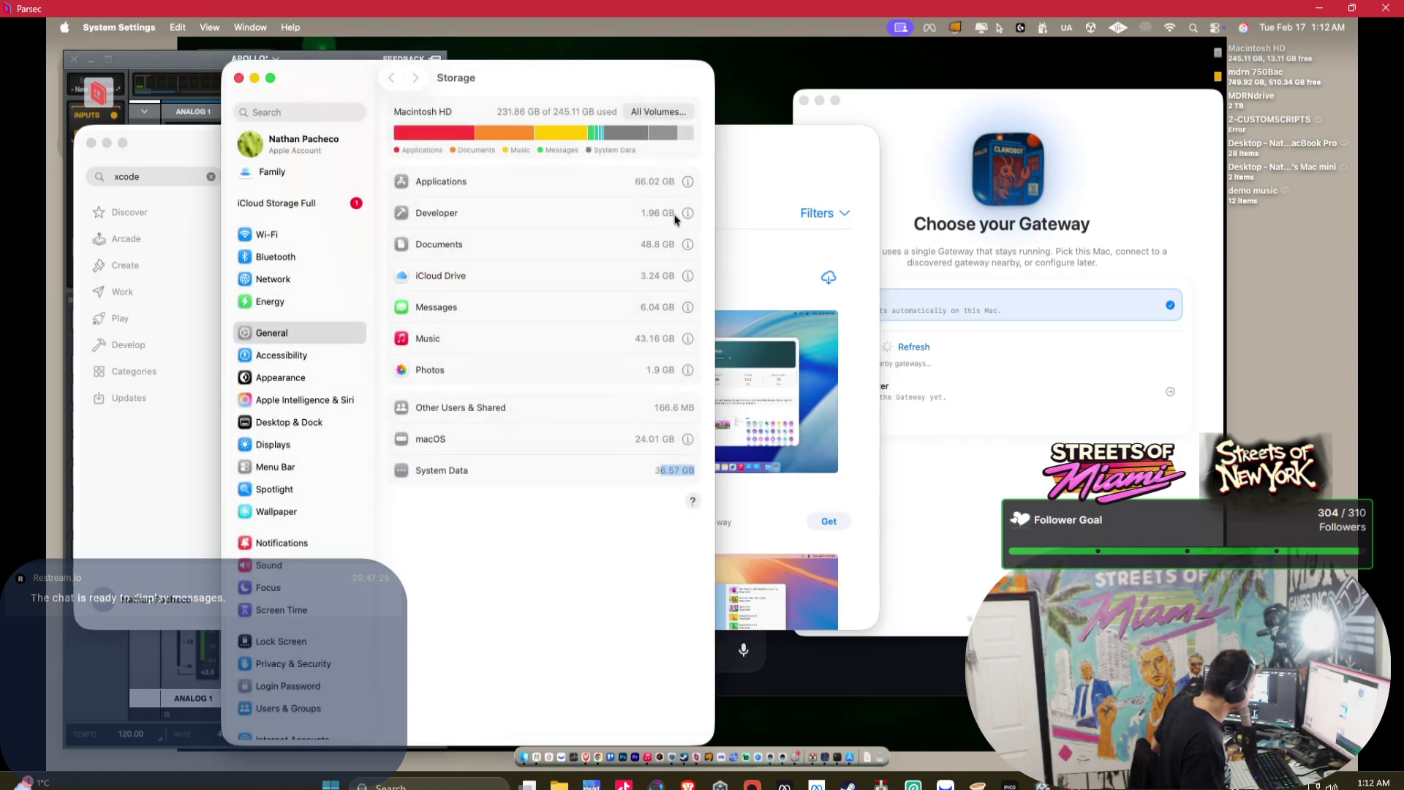
{"action": "left_click", "coordinate": [689, 245]}
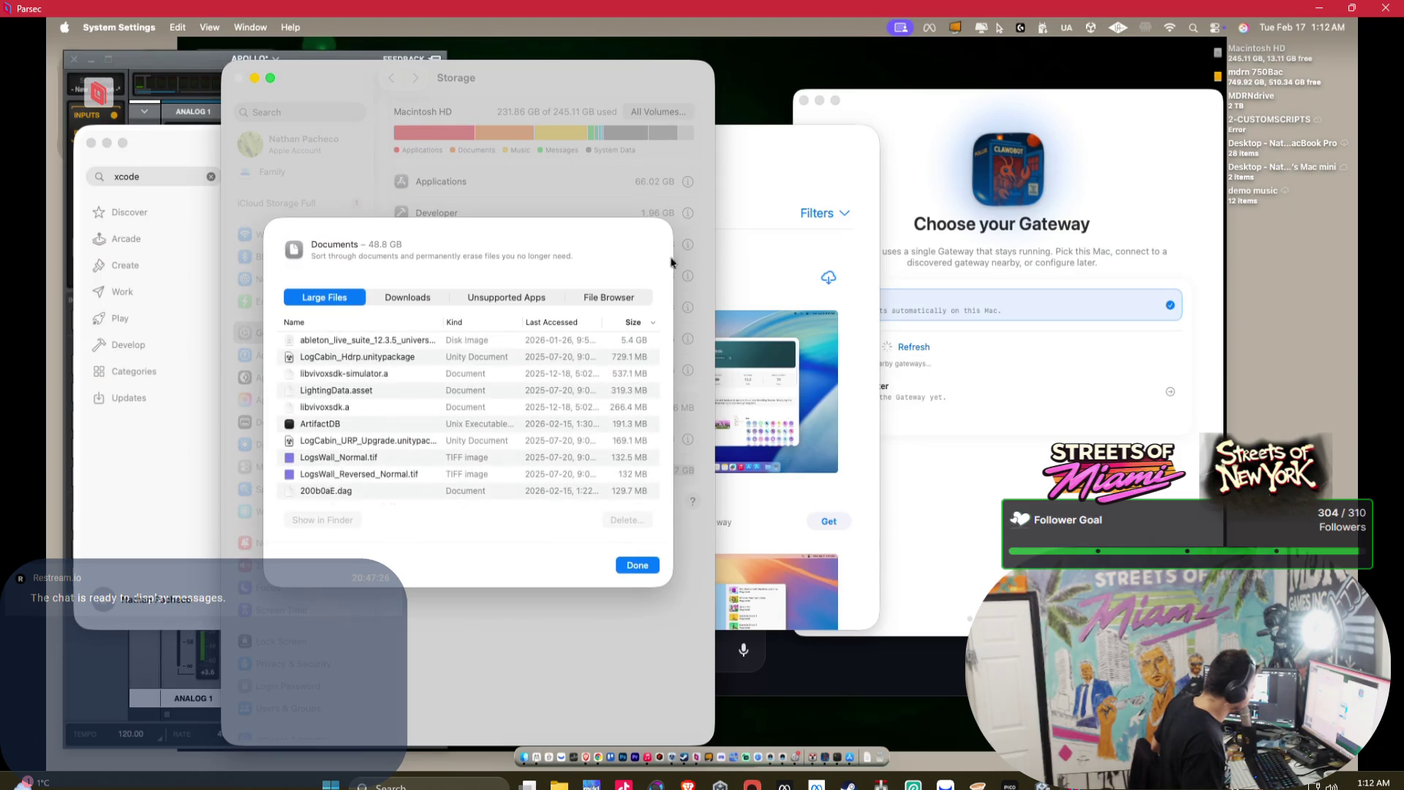
- Delete LogCabin_Hdrp.unitypackage (729.1 MB) from the Documents large files list
{"action": "left_click", "coordinate": [354, 363]}
{"action": "right_click", "coordinate": [356, 364]}
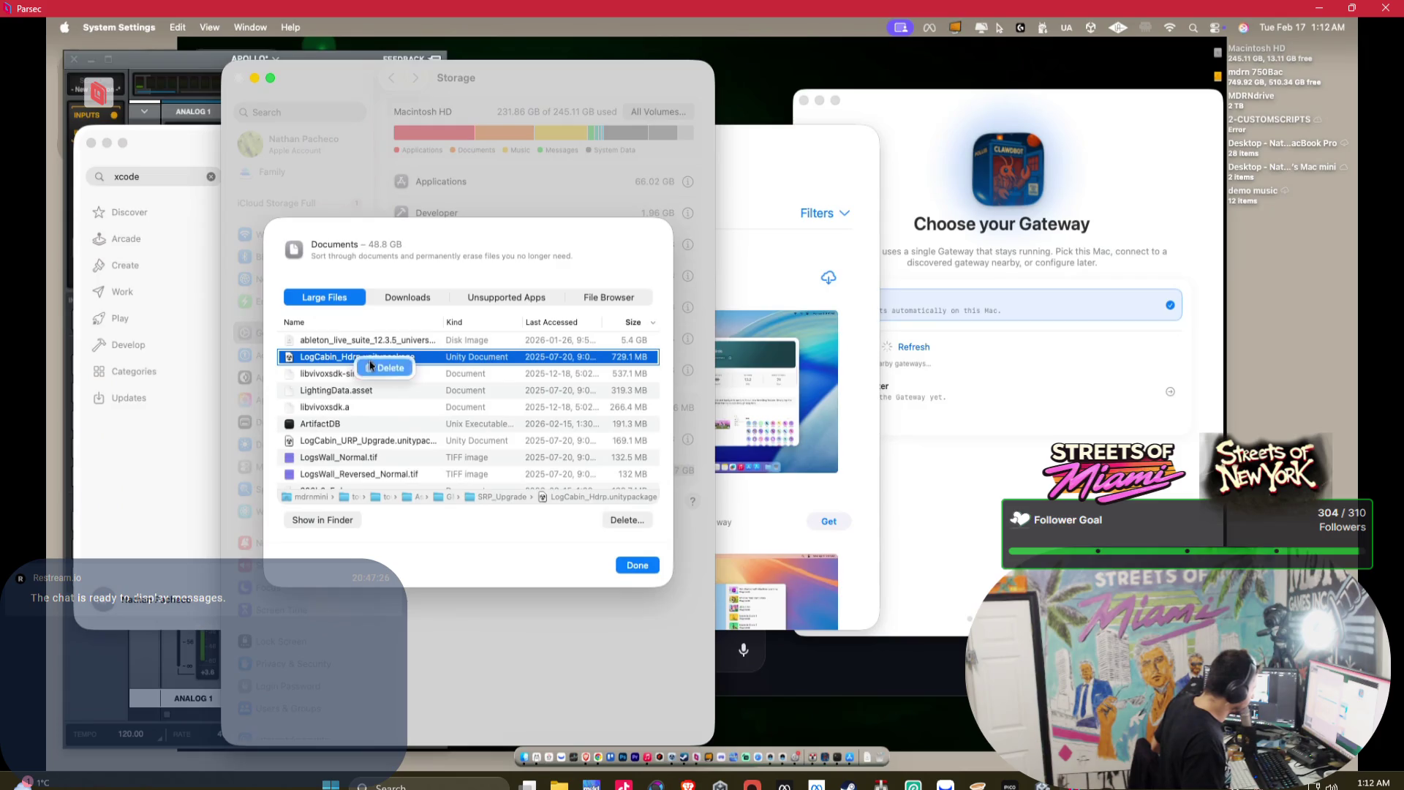
{"action": "left_click", "coordinate": [386, 373]}
{"action": "left_click", "coordinate": [508, 443]}
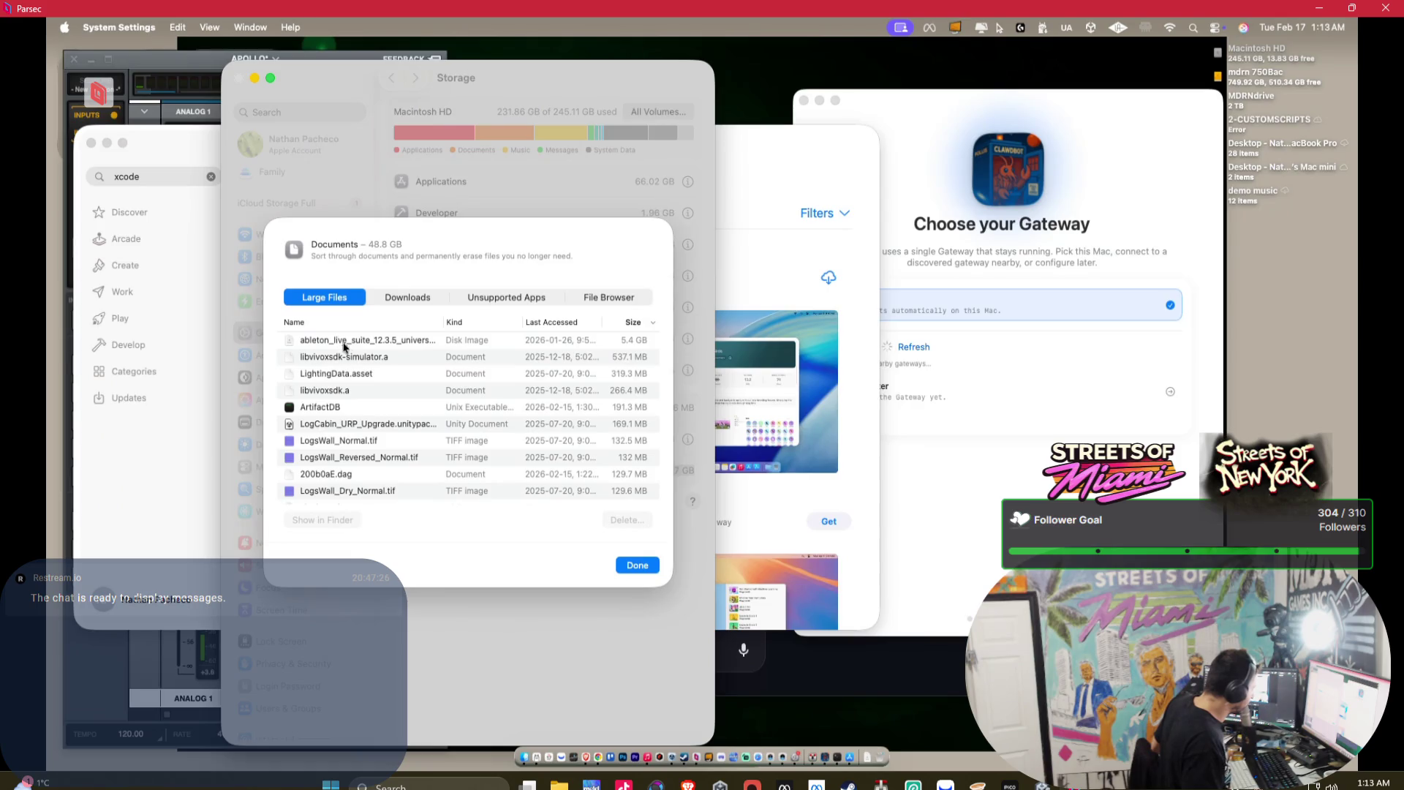
- Close the Documents storage details and bring up the Trash's menu in the Dock
{"action": "scroll", "coordinate": [362, 358], "scroll_direction": "down", "scroll_amount": 3}
{"action": "scroll", "coordinate": [437, 380], "scroll_direction": "down", "scroll_amount": 3}
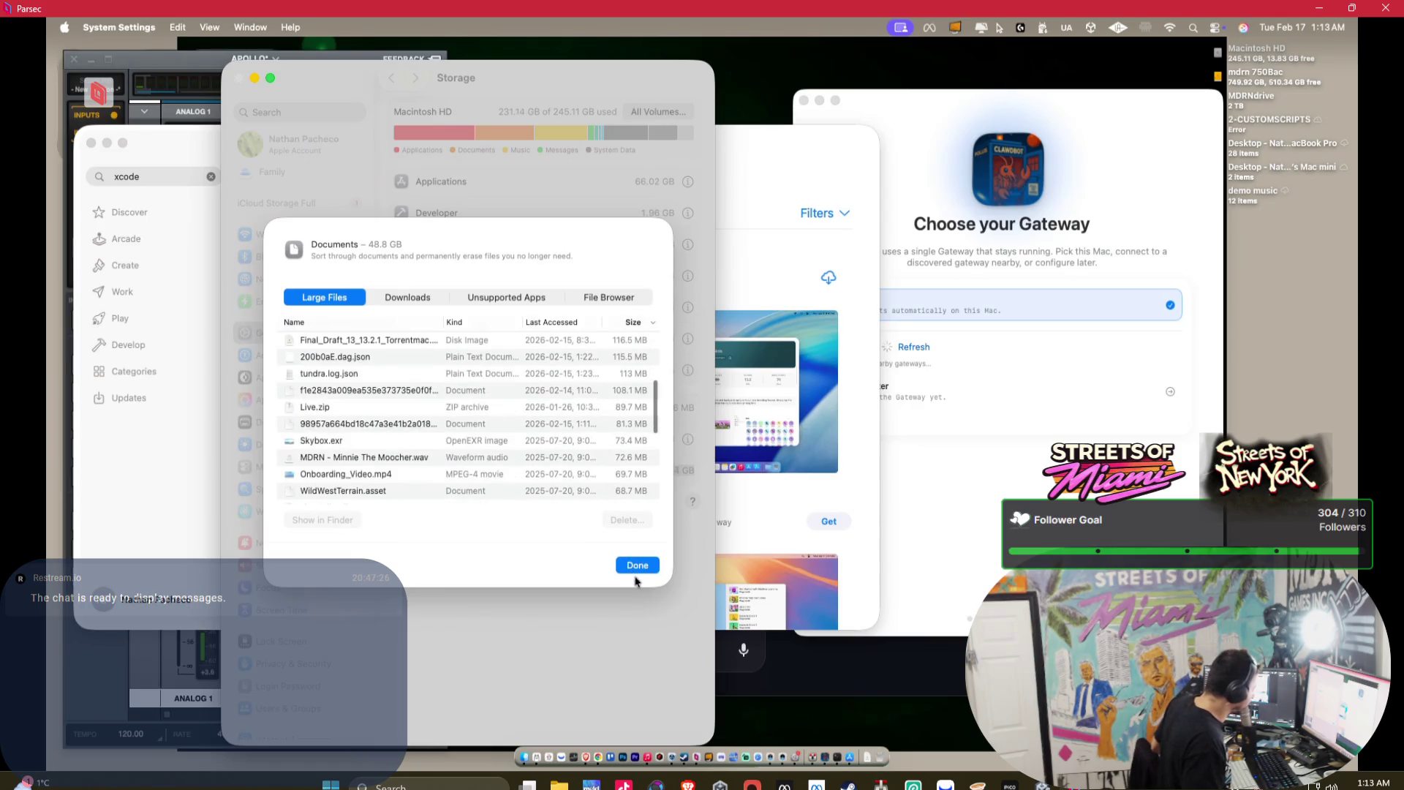
{"action": "left_click", "coordinate": [637, 566]}
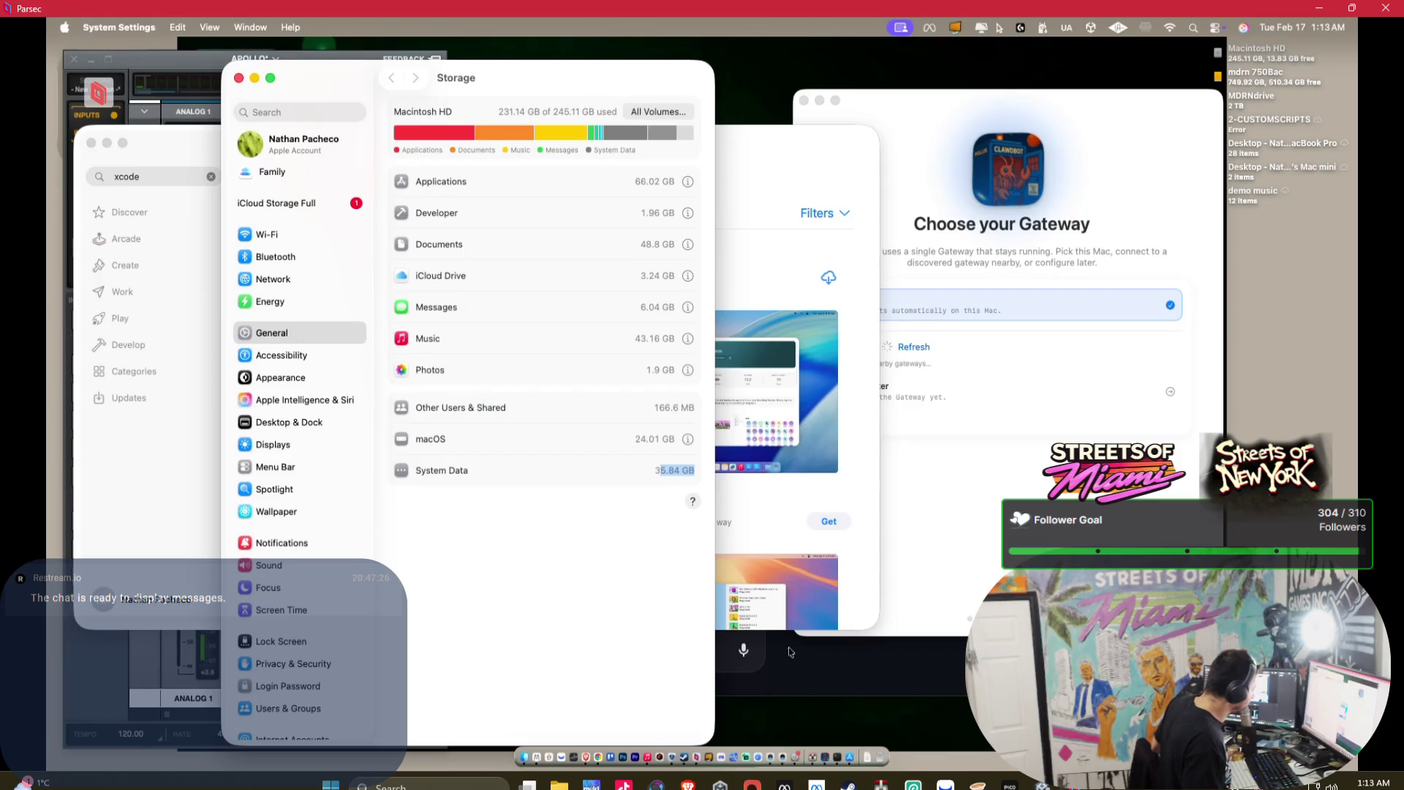
{"action": "right_click", "coordinate": [863, 721]}
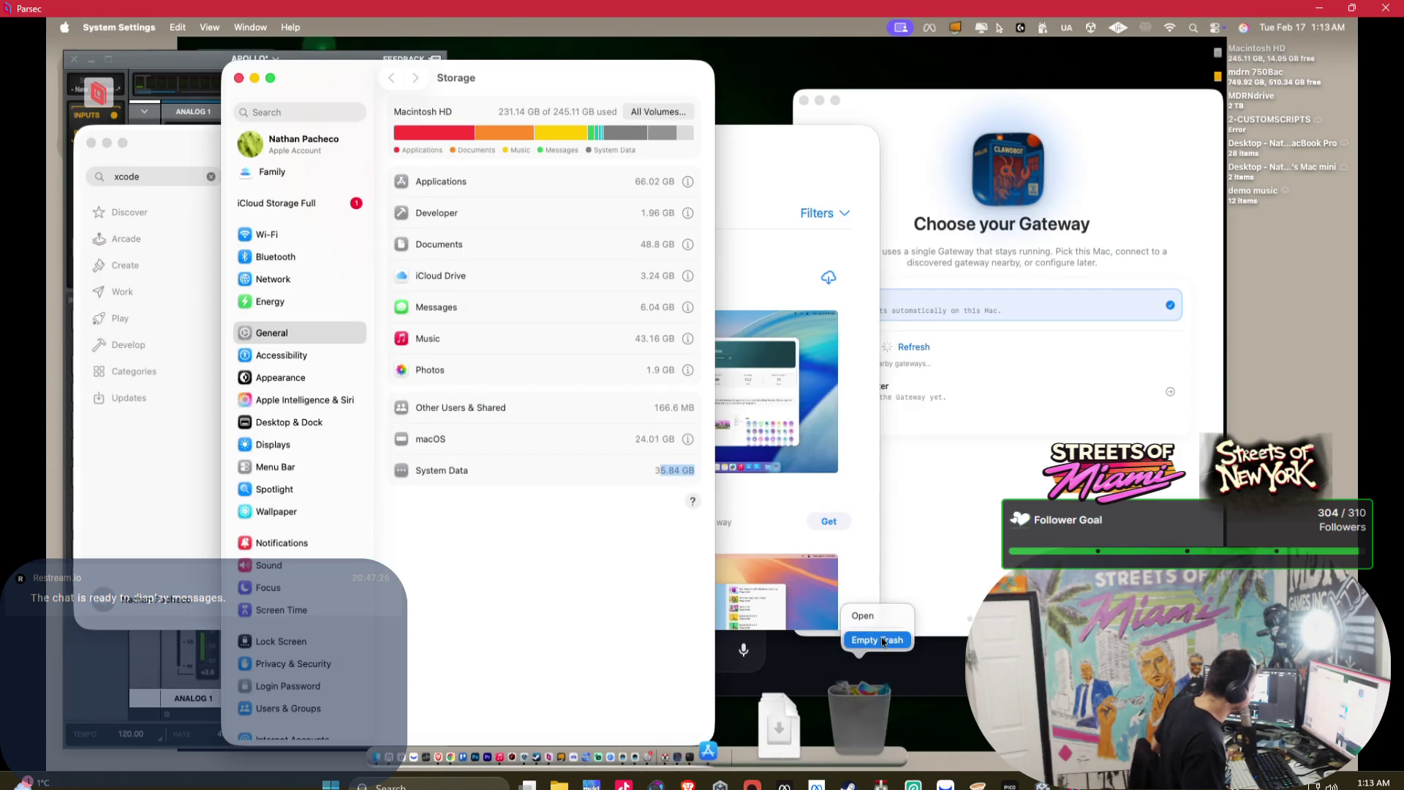
- Empty the Trash, open the 43.16 GB Music storage details, and launch the Music app
{"action": "left_click", "coordinate": [881, 641]}
{"action": "left_click", "coordinate": [722, 316]}
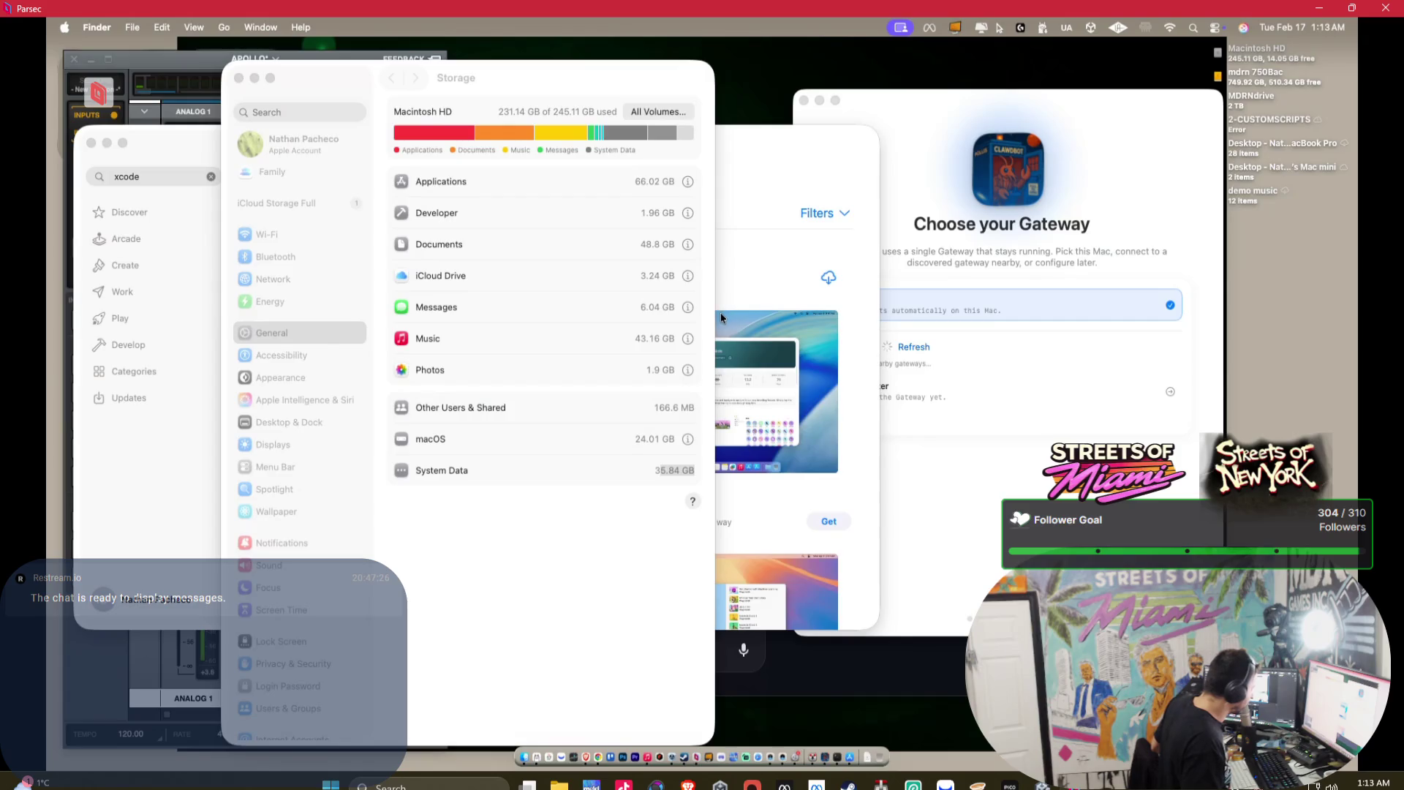
{"action": "left_click", "coordinate": [689, 338]}
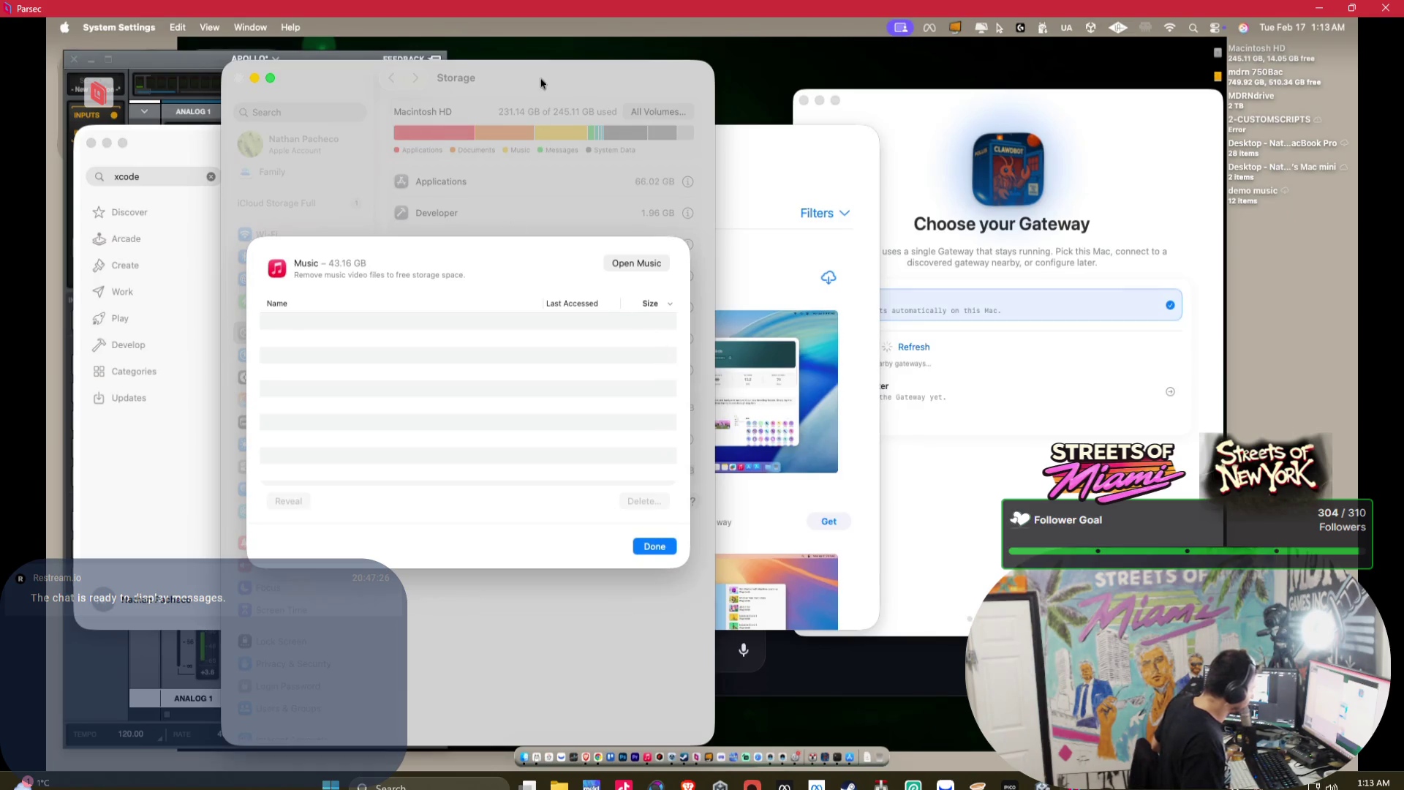
{"action": "left_click_drag", "start_coordinate": [541, 83], "coordinate": [1072, 87]}
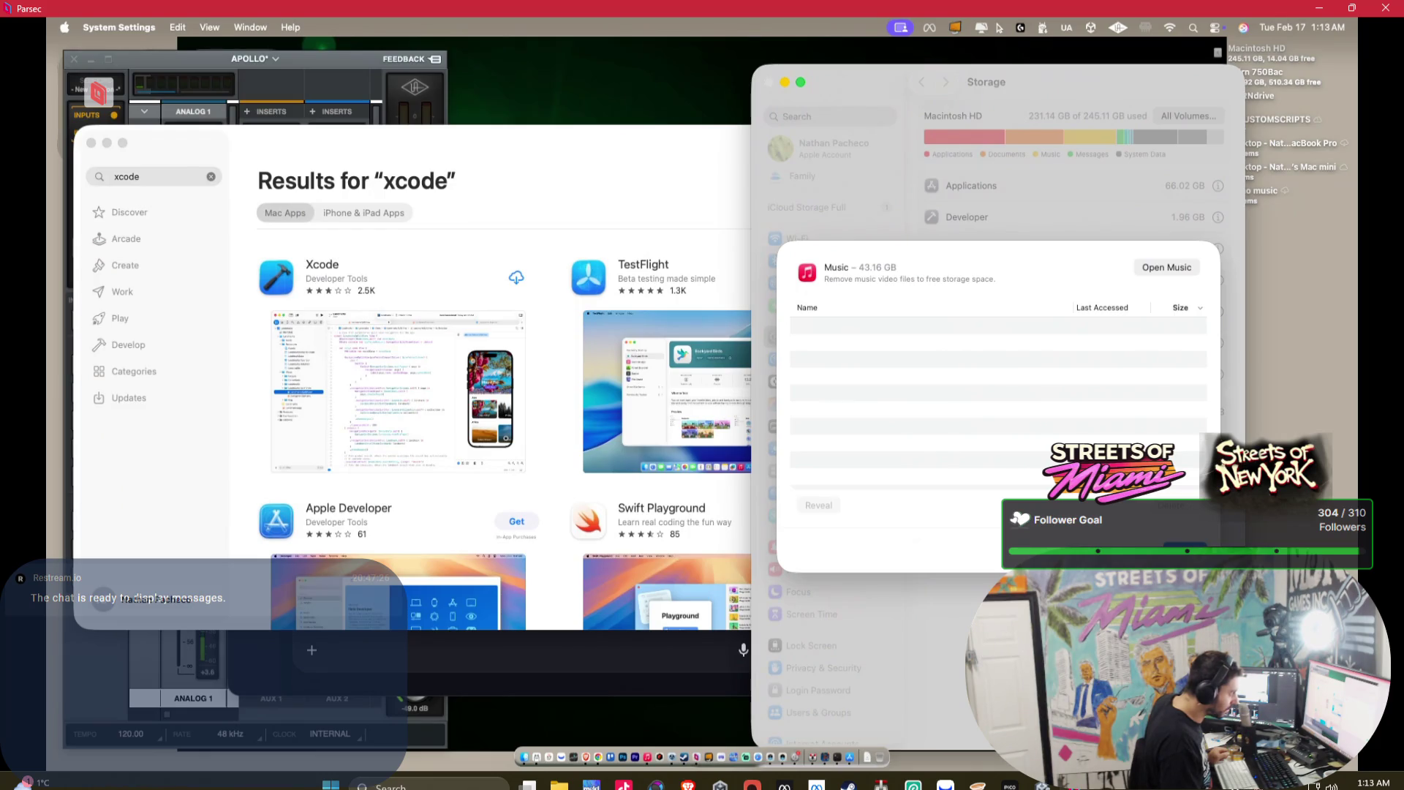
{"action": "left_click", "coordinate": [1167, 268]}
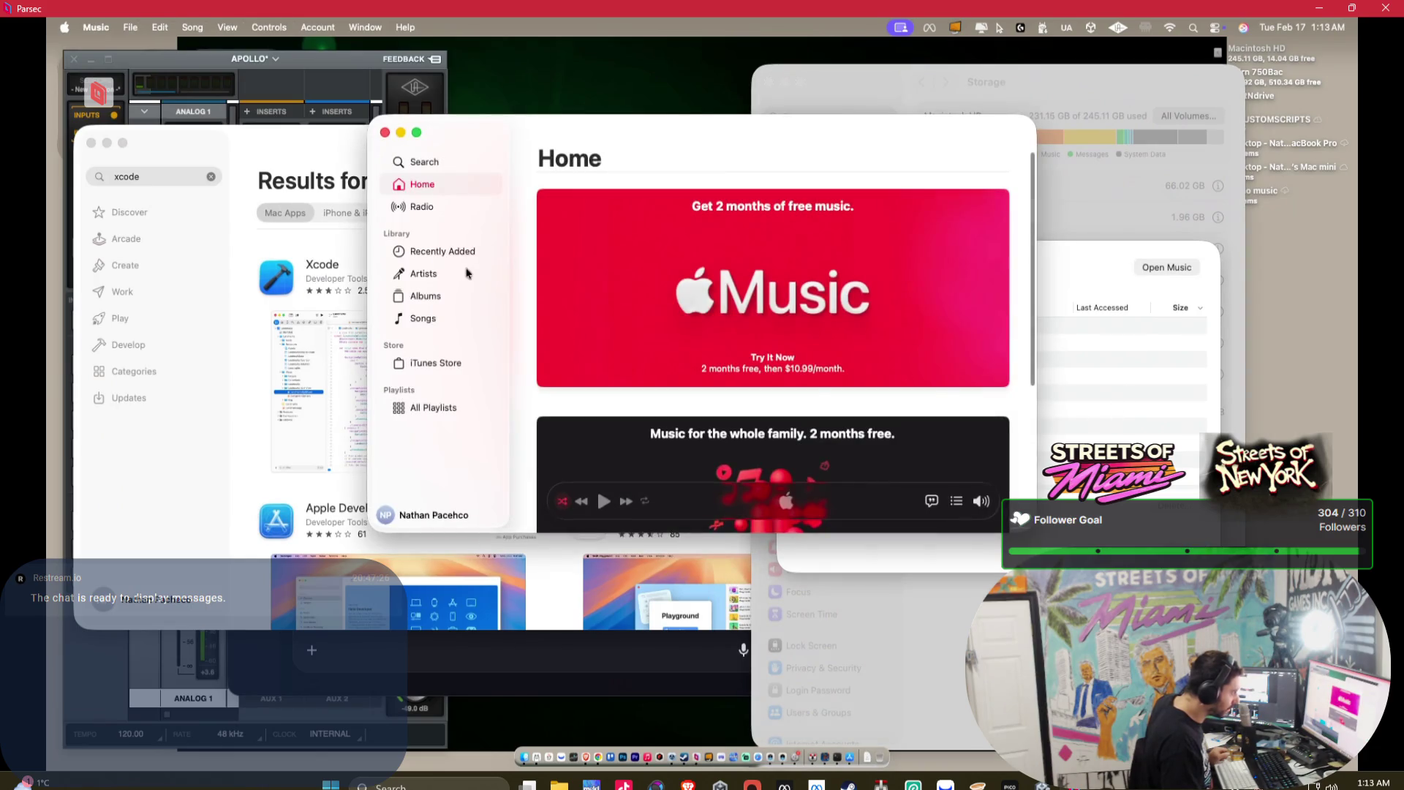
- Show all songs with a Size column, sorted largest first
{"action": "left_click", "coordinate": [426, 320]}
{"action": "right_click", "coordinate": [574, 158]}
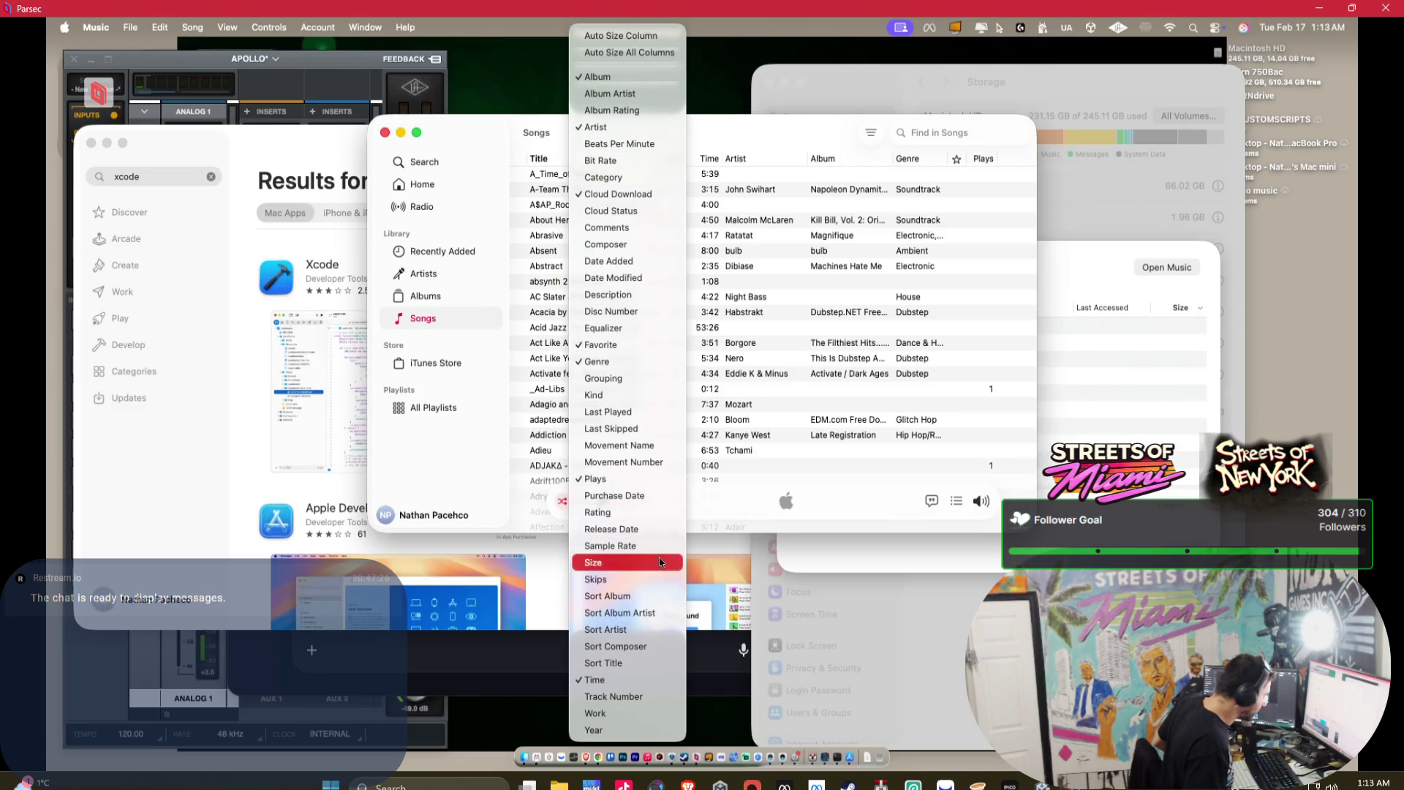
{"action": "left_click", "coordinate": [593, 562]}
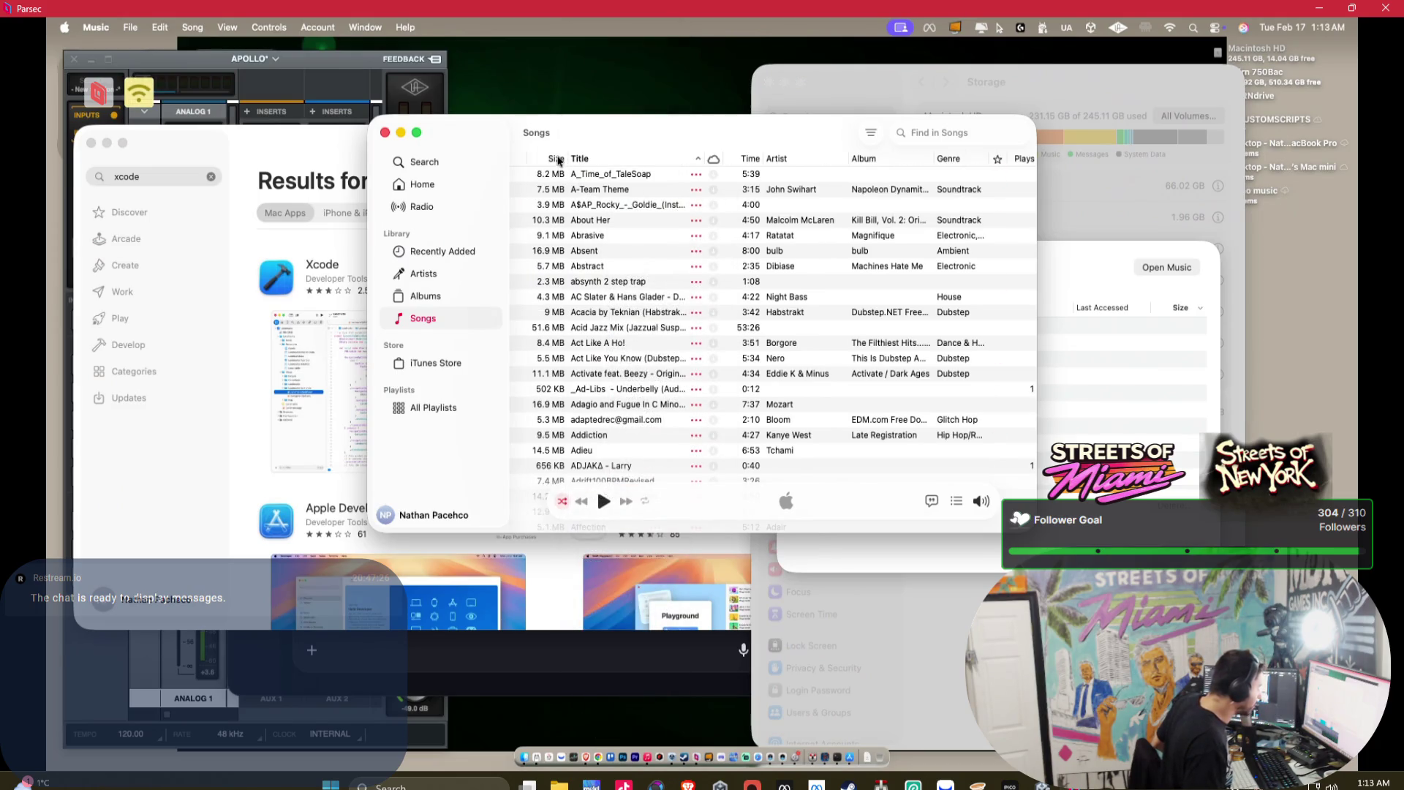
{"action": "left_click", "coordinate": [550, 158]}
{"action": "left_click", "coordinate": [550, 158]}
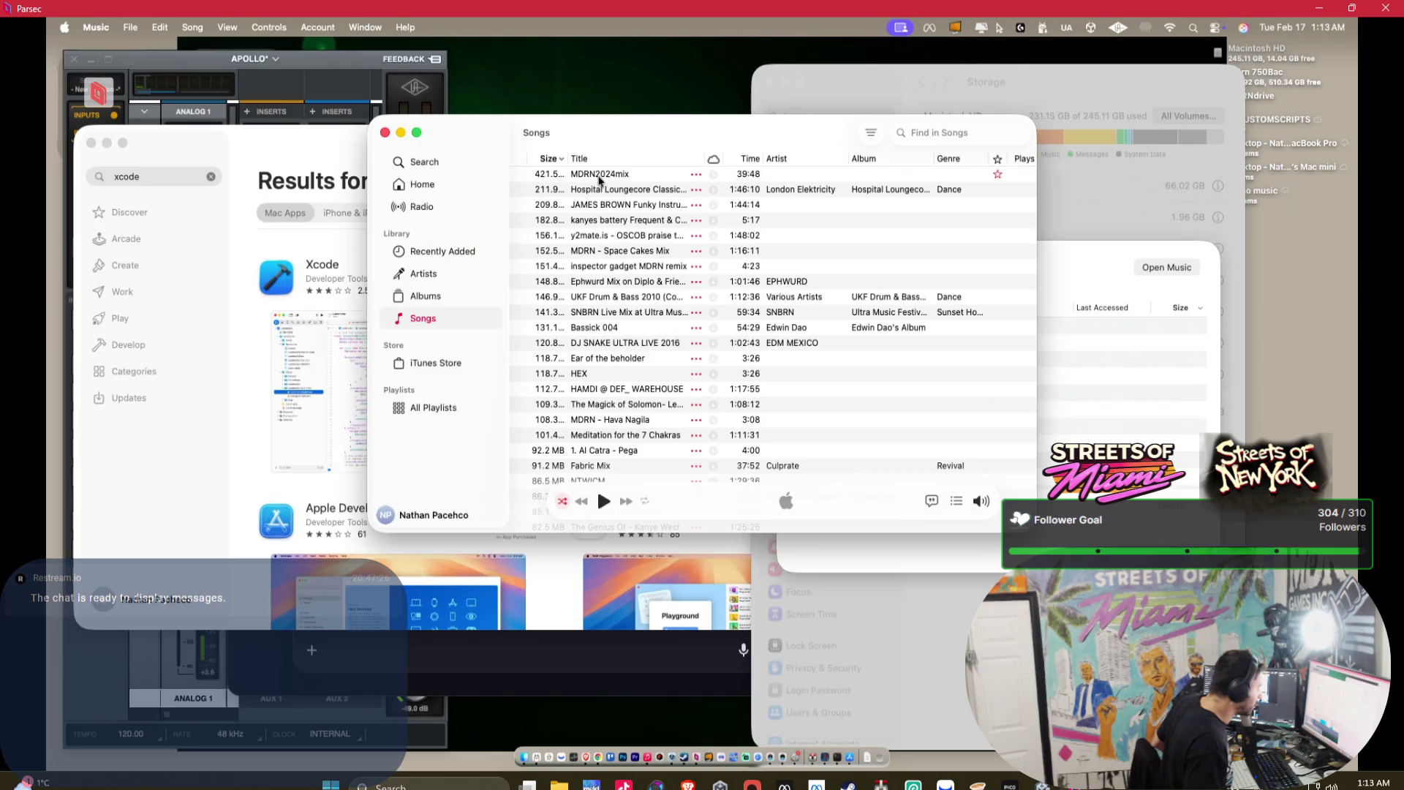
- Delete the two largest songs (421.5 MB and 211.9 MB) and move their files to Trash
{"action": "left_click", "coordinate": [599, 179]}
{"action": "right_click", "coordinate": [599, 178]}
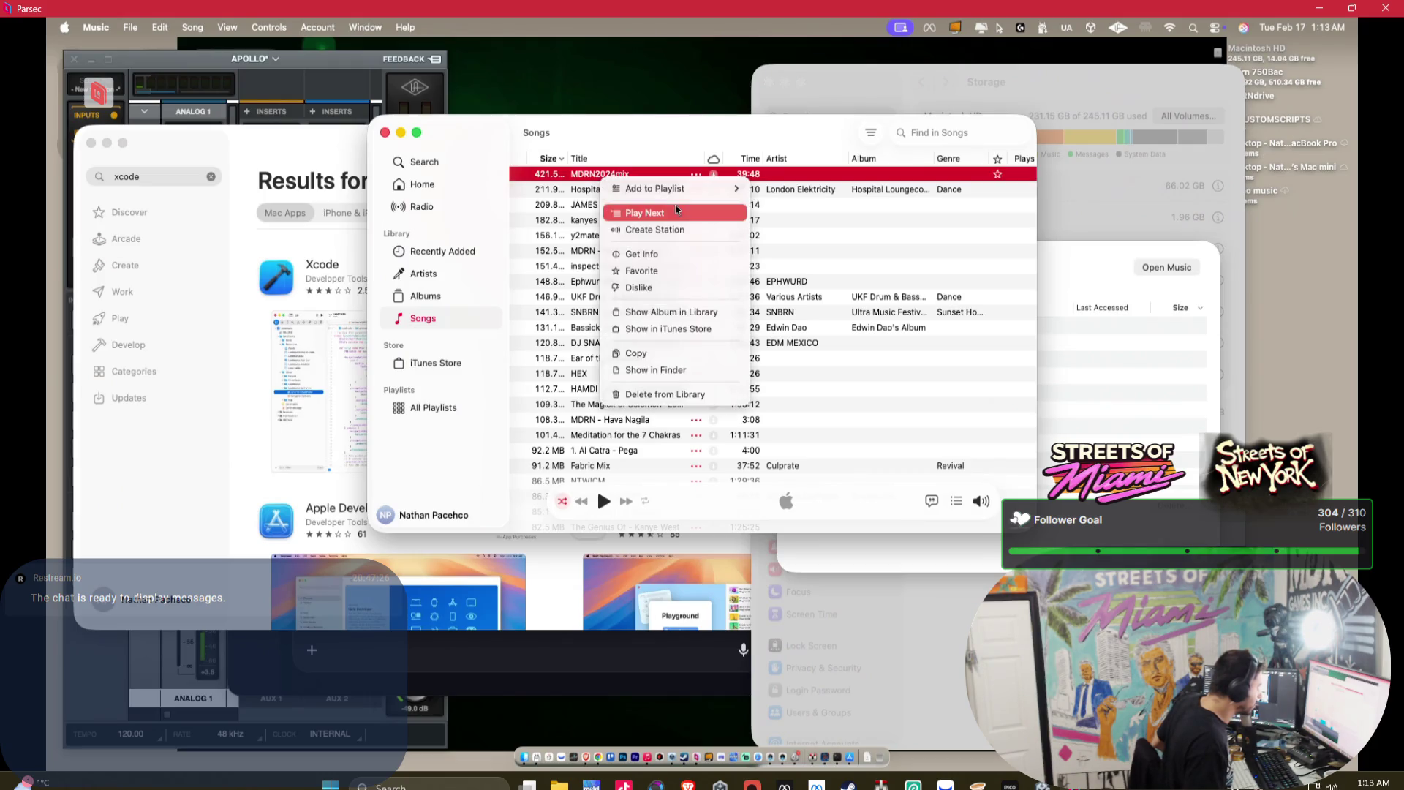
{"action": "left_click", "coordinate": [648, 393]}
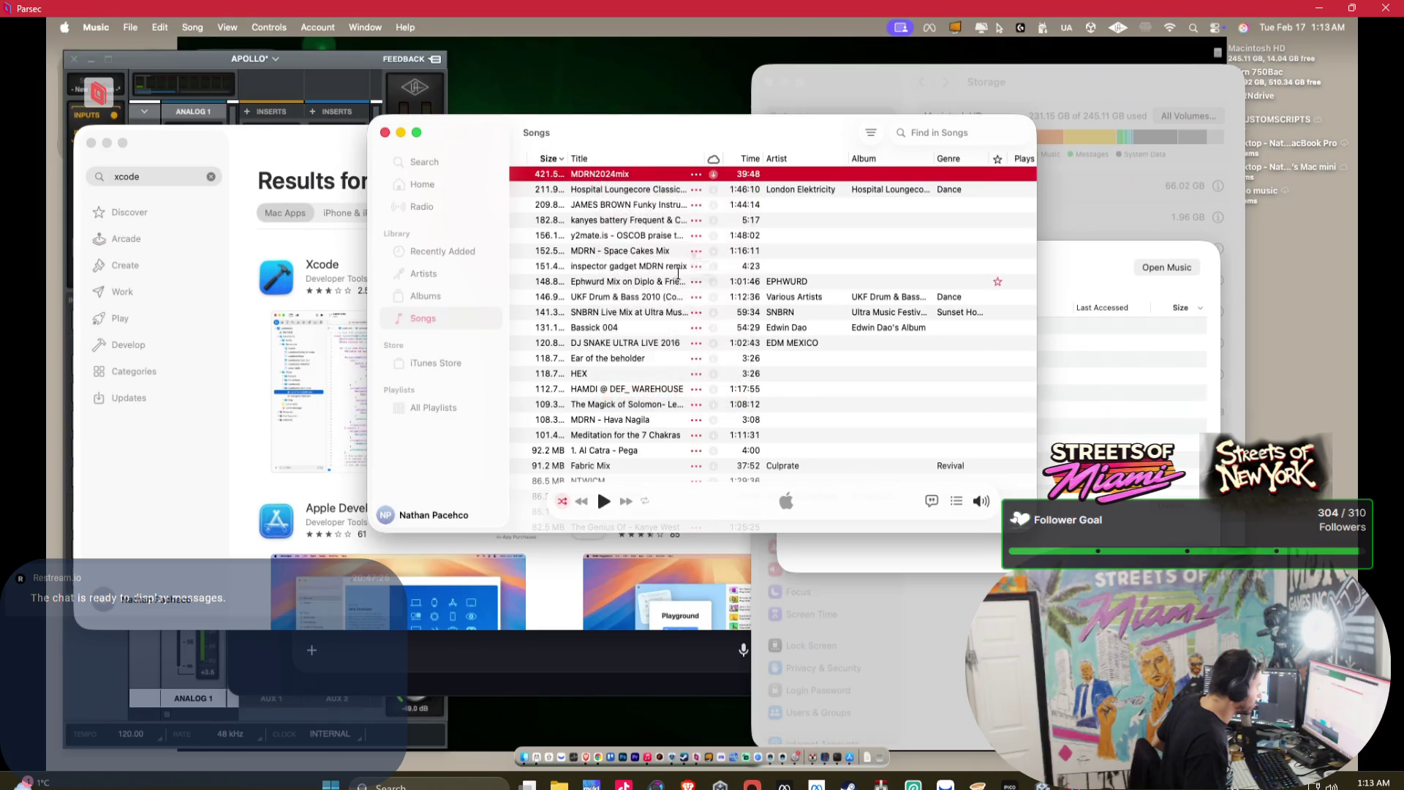
{"action": "left_click", "coordinate": [732, 343]}
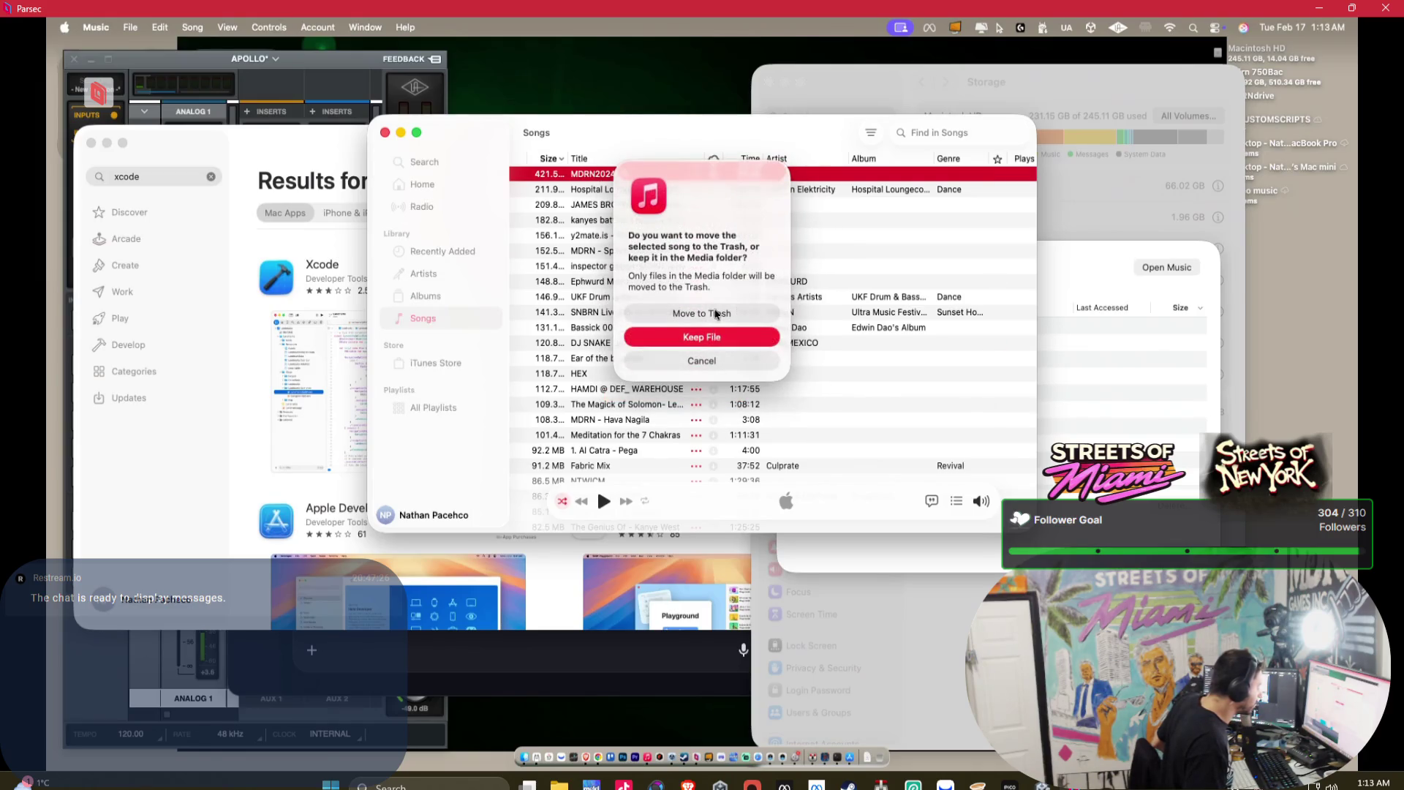
{"action": "left_click", "coordinate": [713, 314]}
{"action": "right_click", "coordinate": [610, 178]}
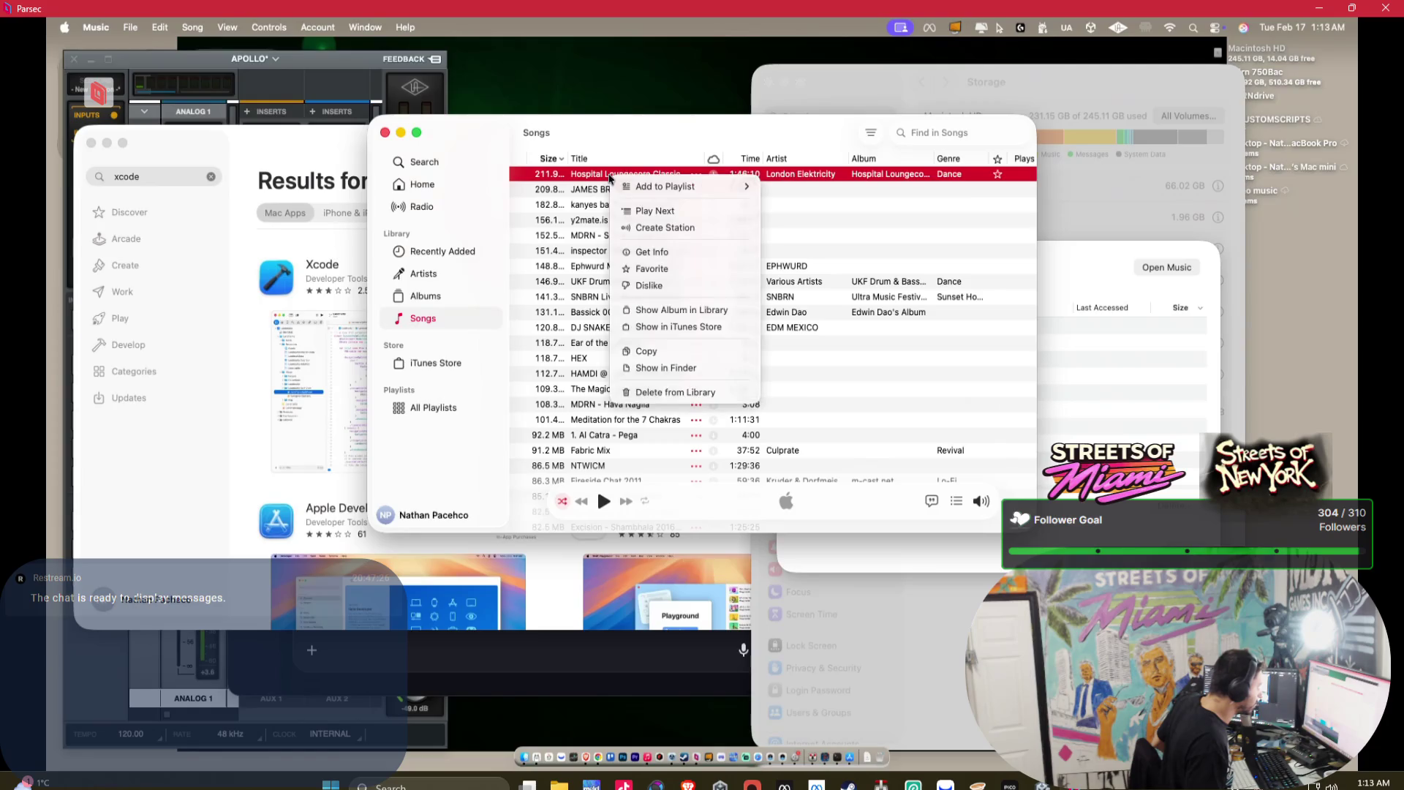
{"action": "left_click", "coordinate": [648, 393]}
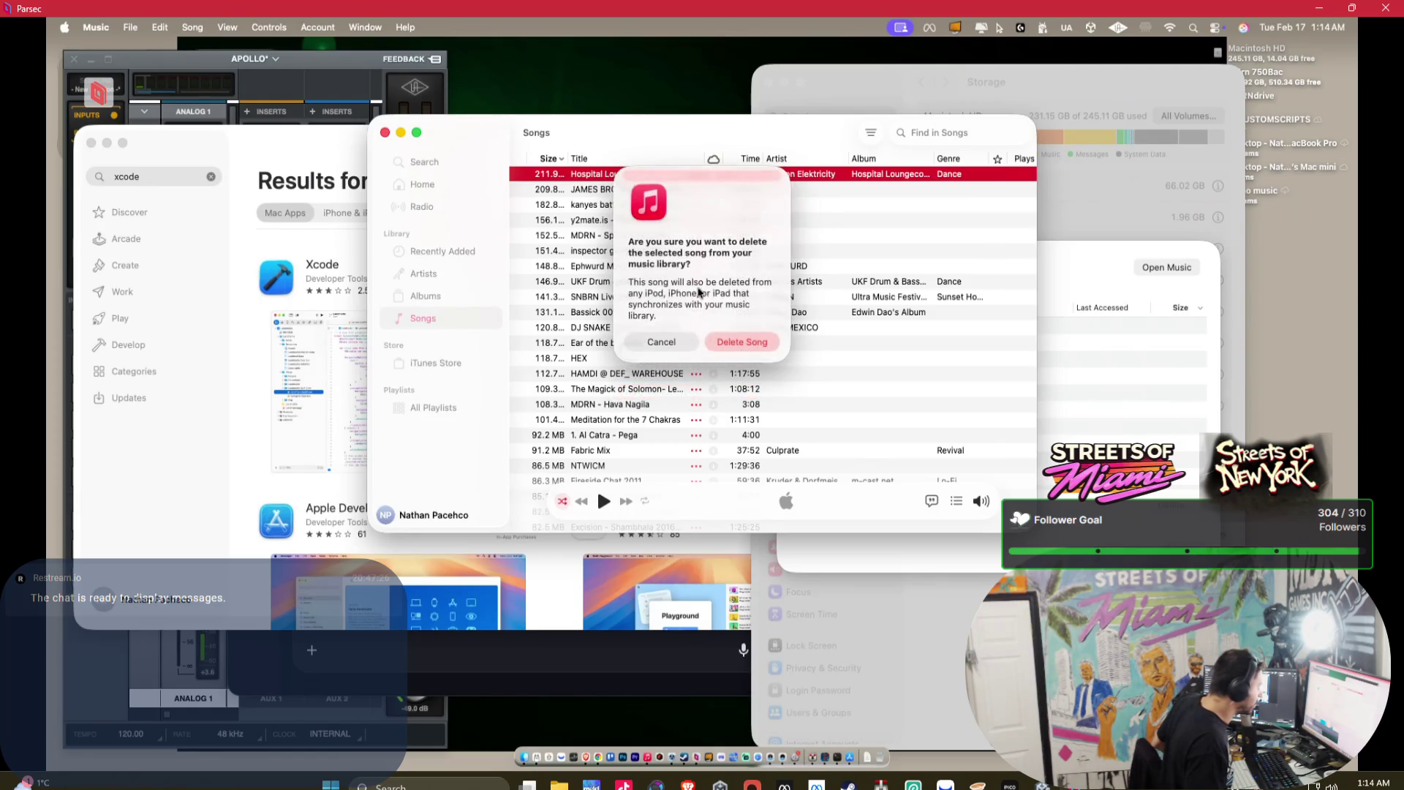
{"action": "left_click", "coordinate": [724, 341]}
{"action": "left_click", "coordinate": [694, 321]}
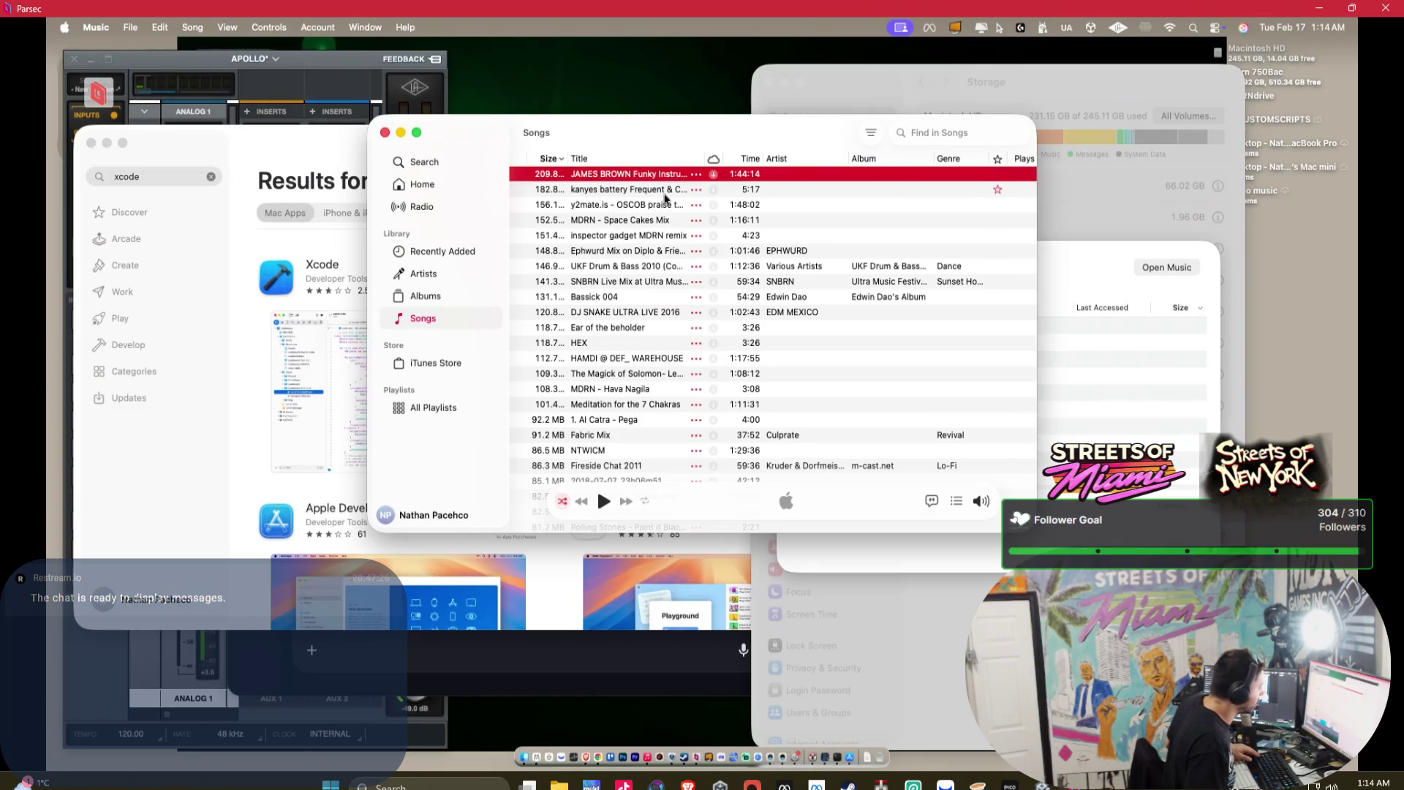
{"action": "left_click", "coordinate": [667, 192]}
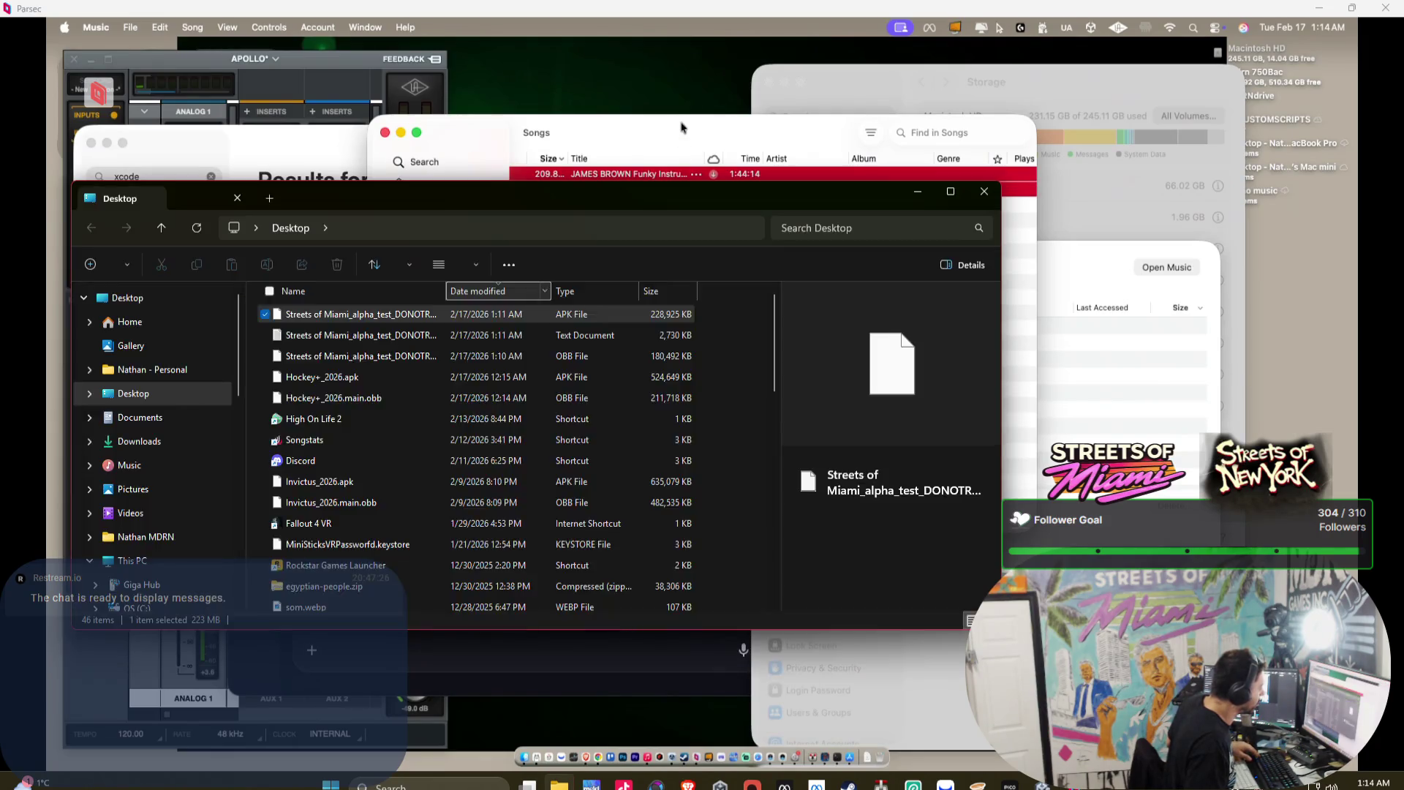
- Multi-select the large songs from MDRN - Space Cakes Mix down to DJ SNAKE ULTRA LIVE 2016
{"action": "left_click", "coordinate": [669, 199]}
{"action": "left_click", "coordinate": [648, 219], "text": "super"}
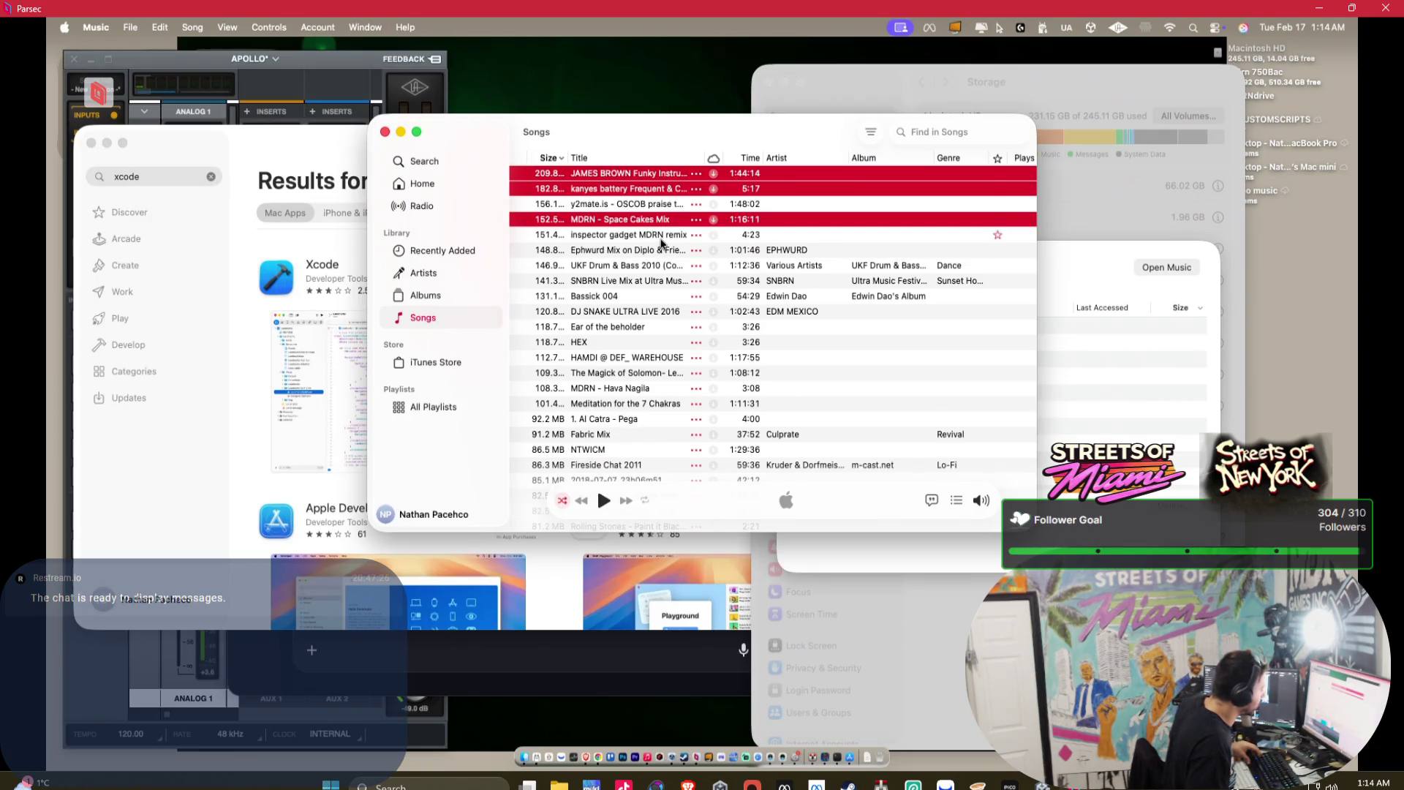
{"action": "left_click", "coordinate": [661, 237], "text": "super"}
{"action": "left_click", "coordinate": [651, 252], "text": "super"}
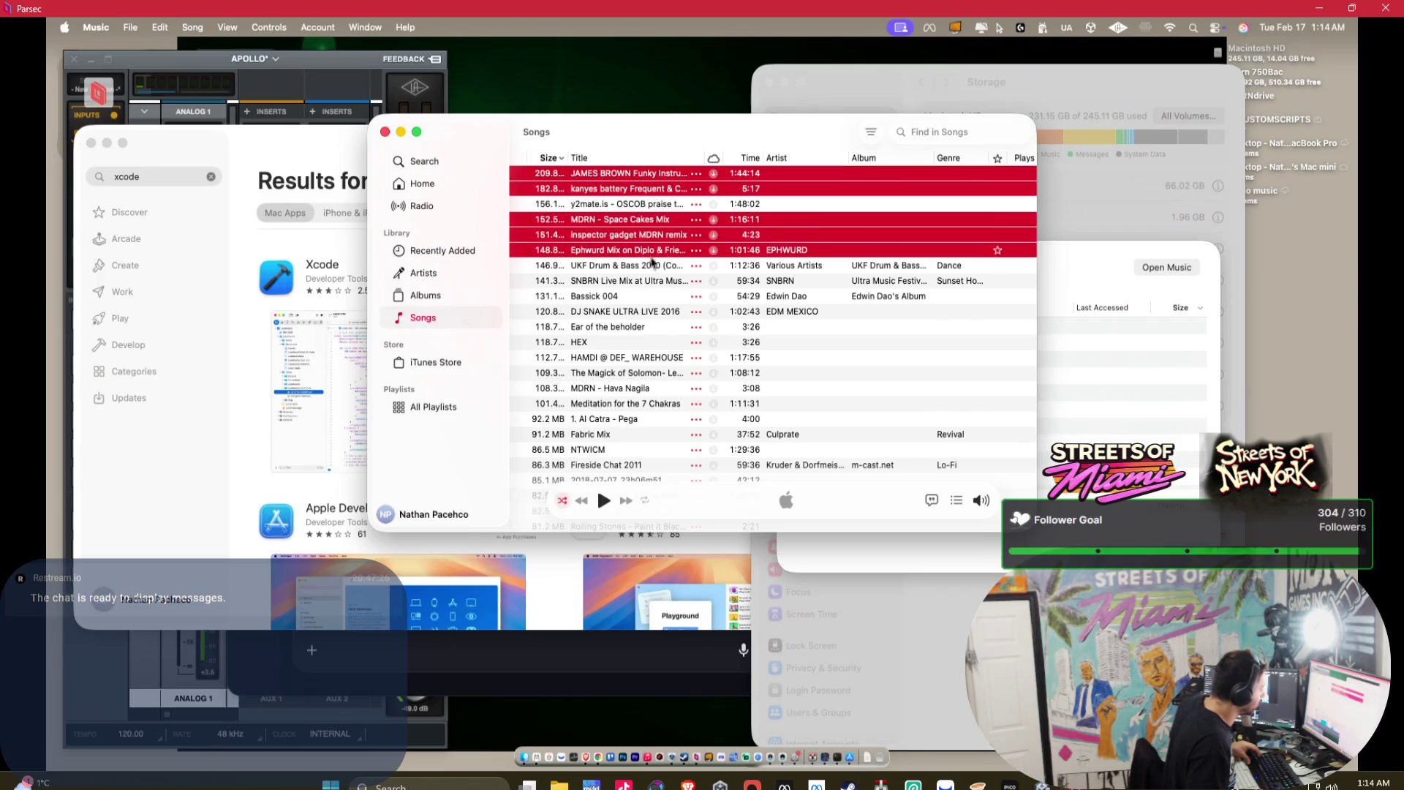
{"action": "left_click", "coordinate": [650, 268], "text": "super"}
{"action": "left_click", "coordinate": [647, 282], "text": "super"}
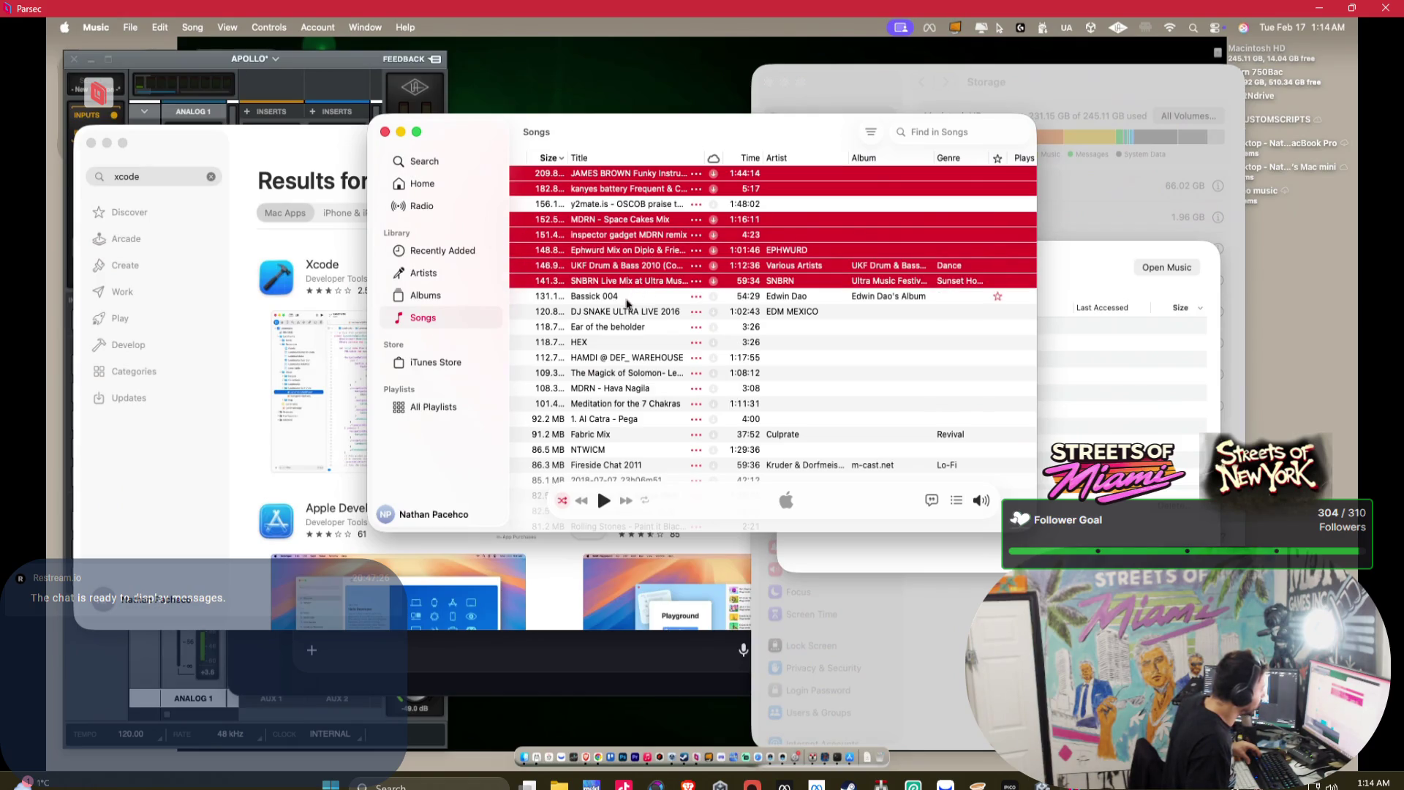
{"action": "left_click", "coordinate": [627, 299], "text": "super"}
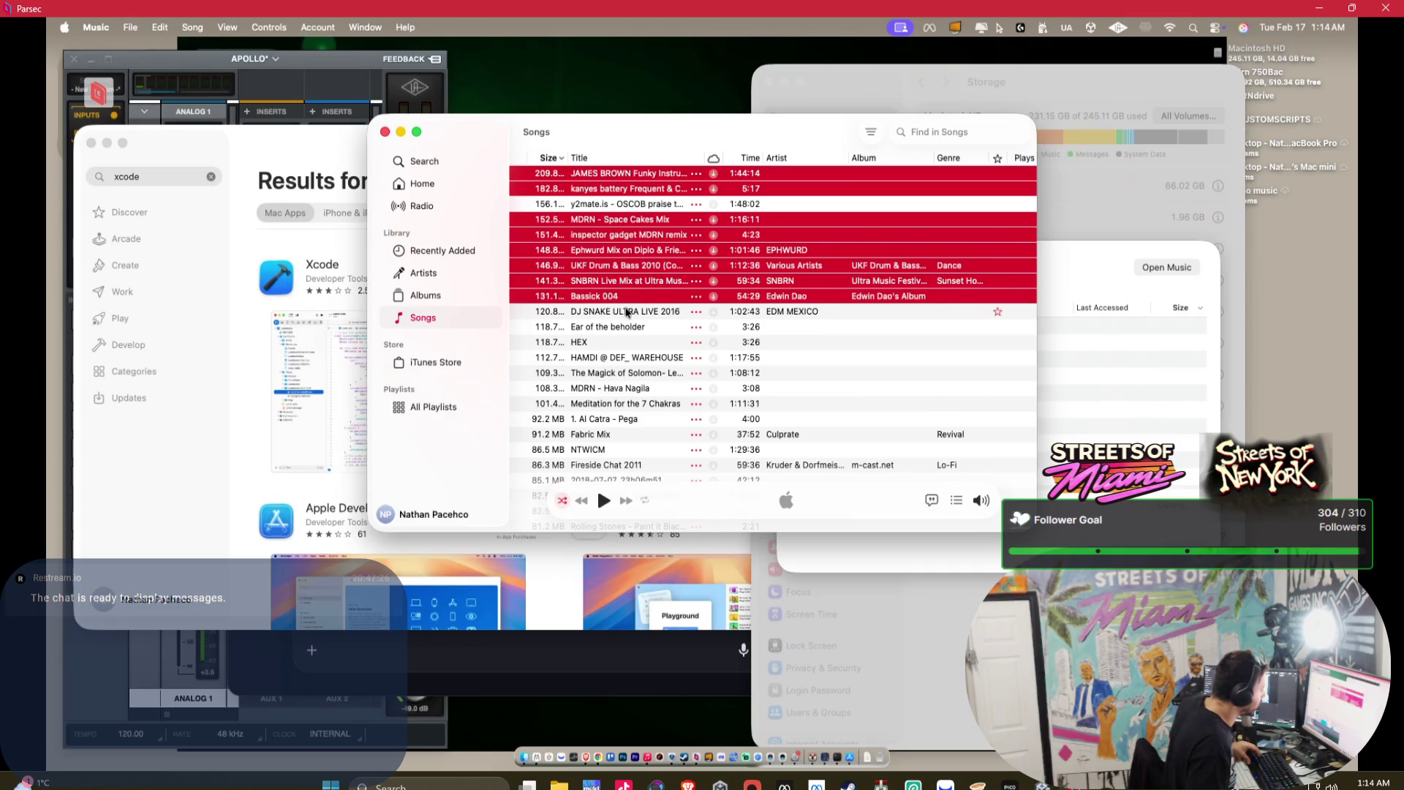
{"action": "left_click", "coordinate": [627, 310], "text": "super"}
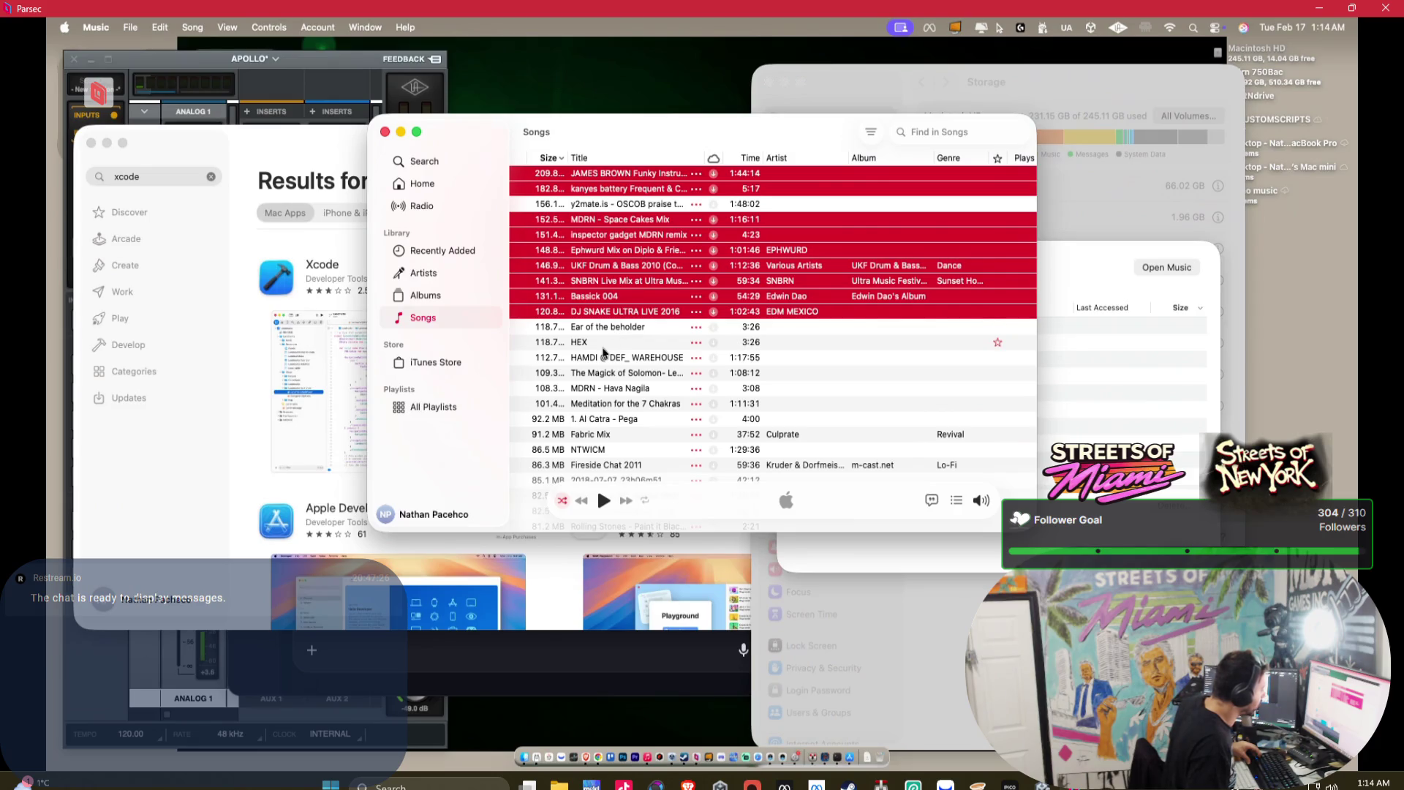
- Empty the Mac's Trash from the Dock, bringing storage to 228.52 of 245.11 GB
{"action": "right_click", "coordinate": [880, 746]}
{"action": "left_click", "coordinate": [919, 639]}
{"action": "right_click", "coordinate": [883, 746]}
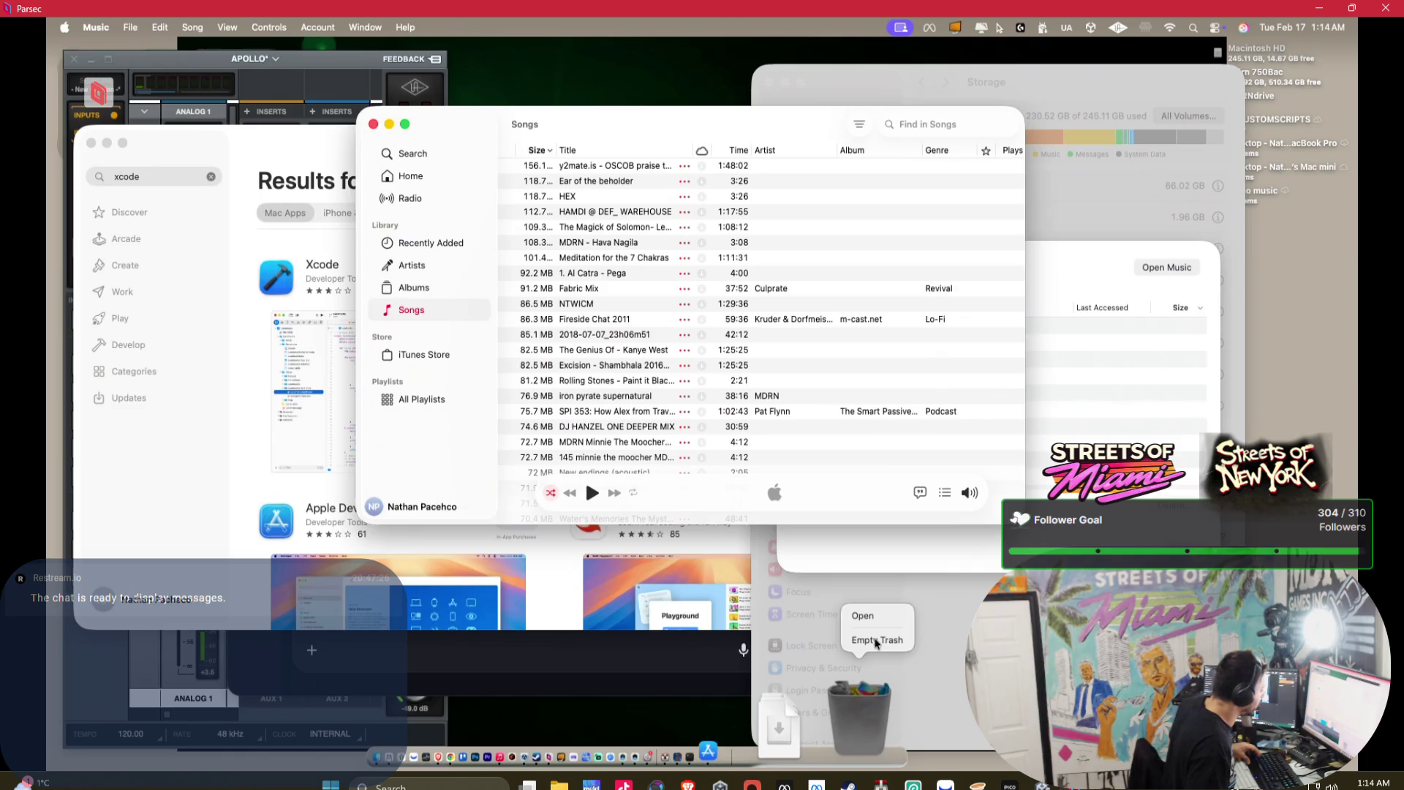
{"action": "left_click", "coordinate": [872, 640]}
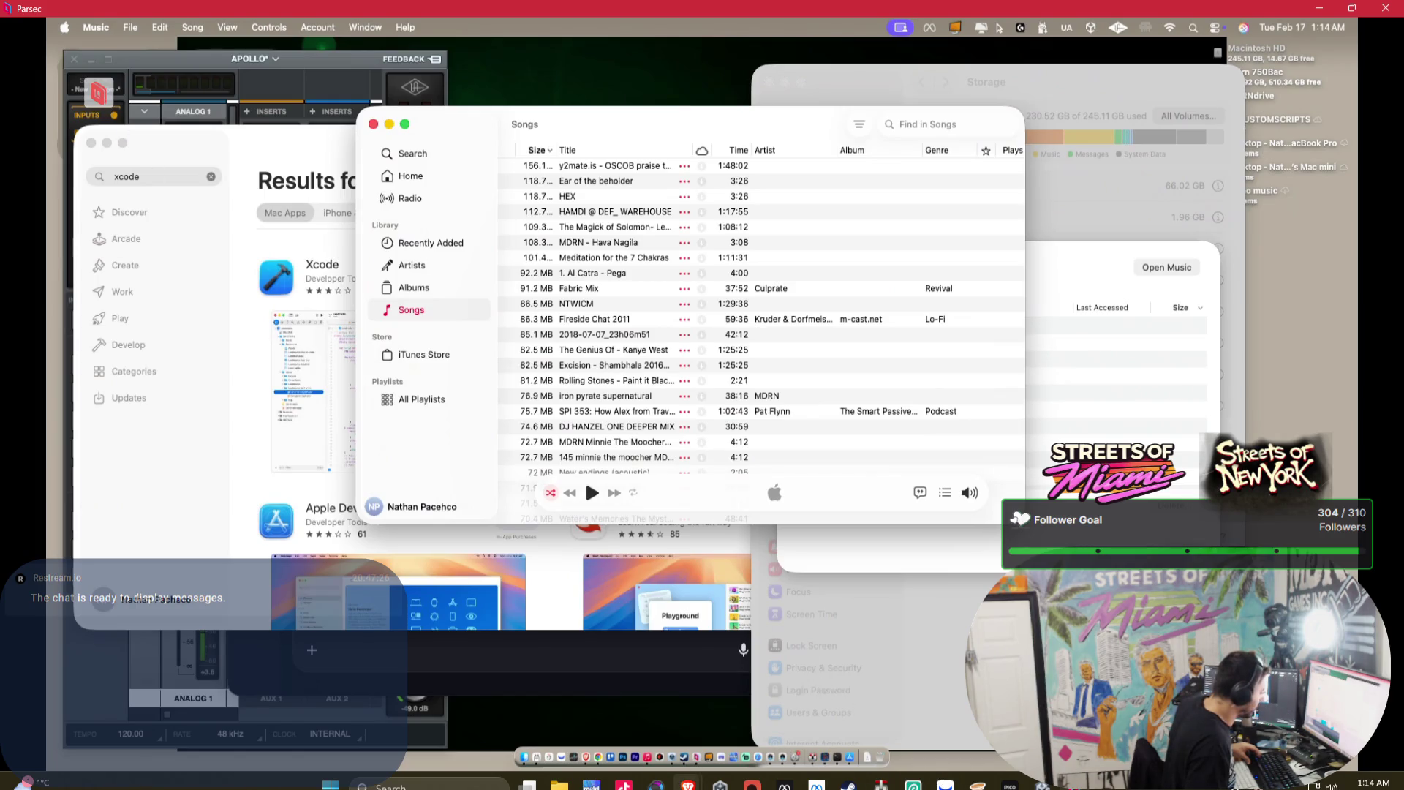
{"action": "mouse_move", "coordinate": [688, 781]}
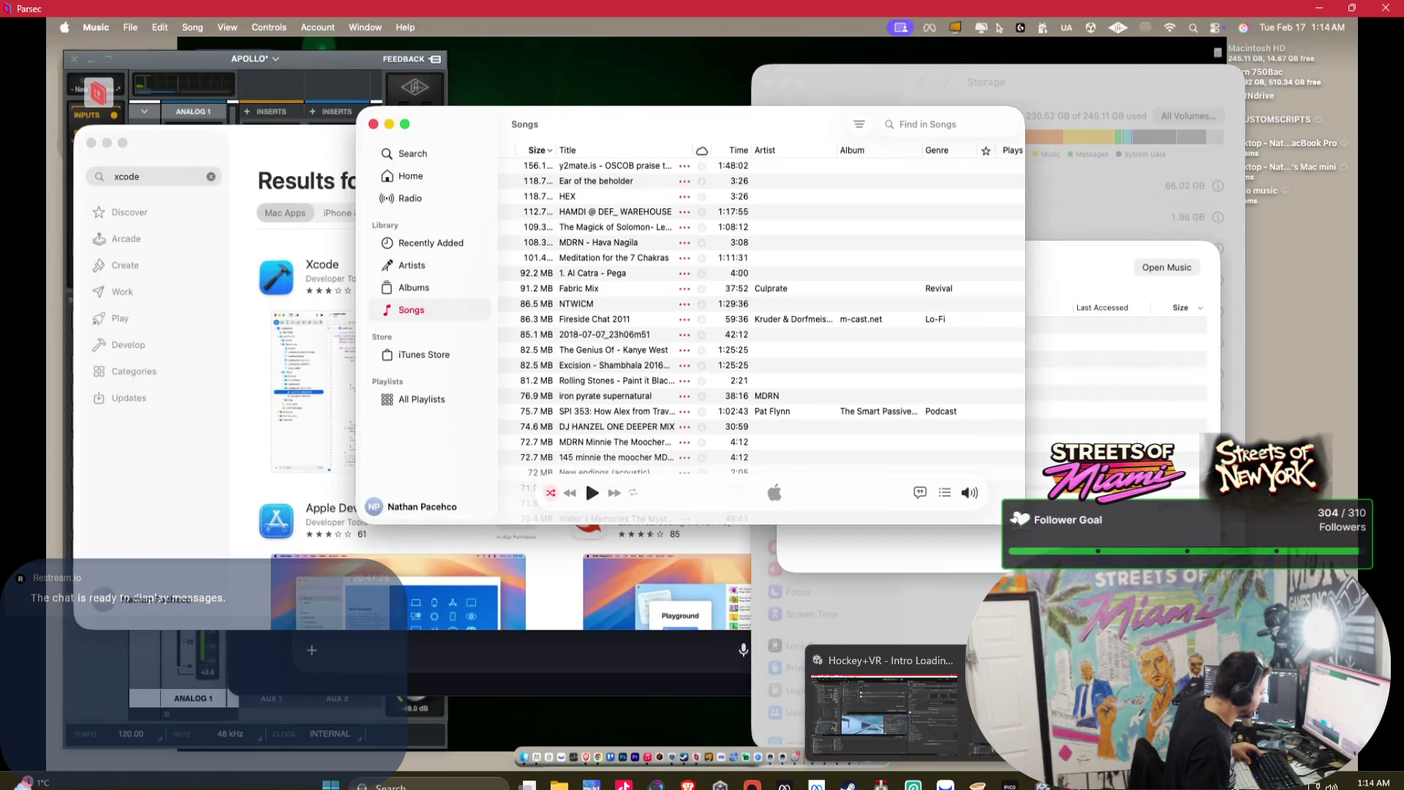
- Peek at the Unity Hockey+VR editor, then nudge the Music window slightly right
{"action": "mouse_move", "coordinate": [883, 705]}
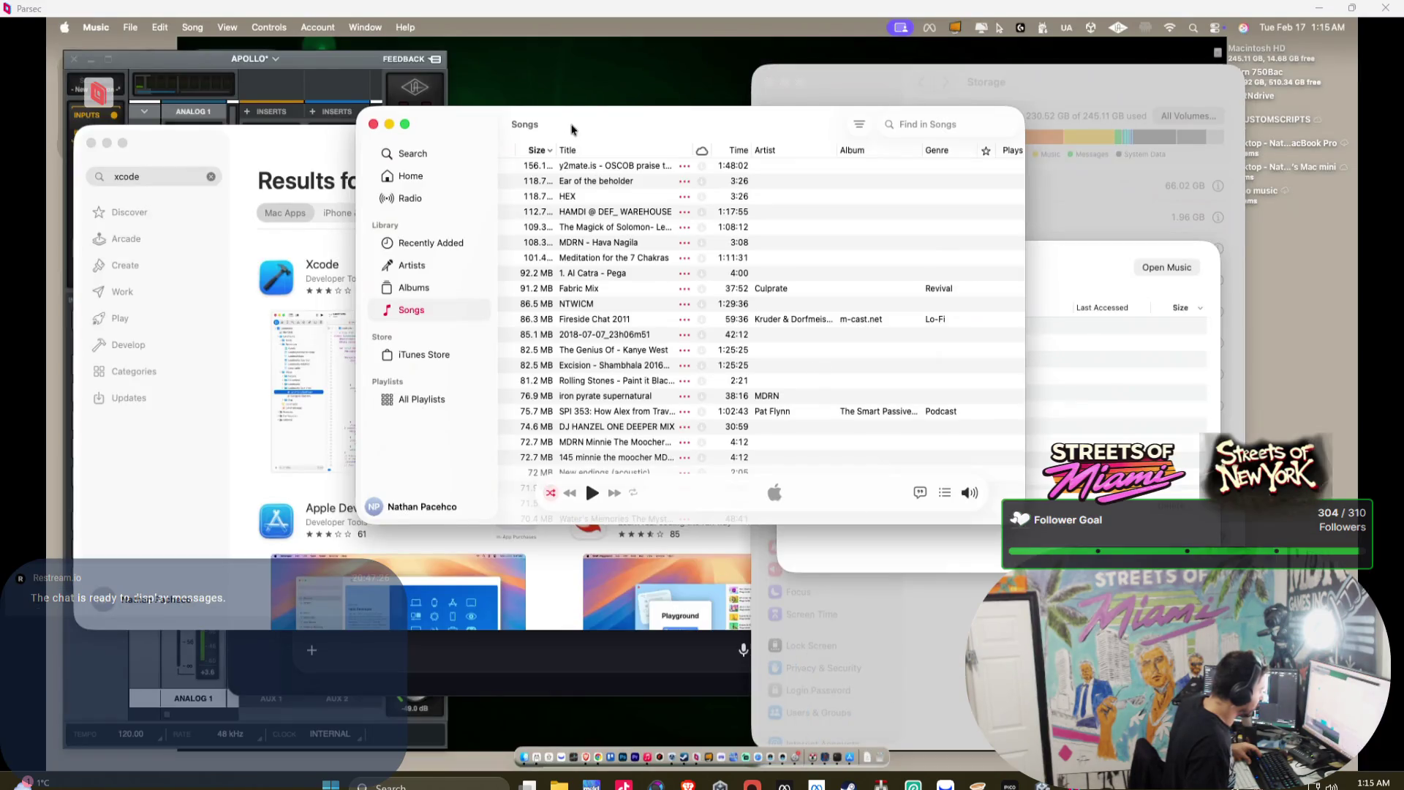
{"action": "left_click_drag", "start_coordinate": [573, 128], "coordinate": [645, 134]}
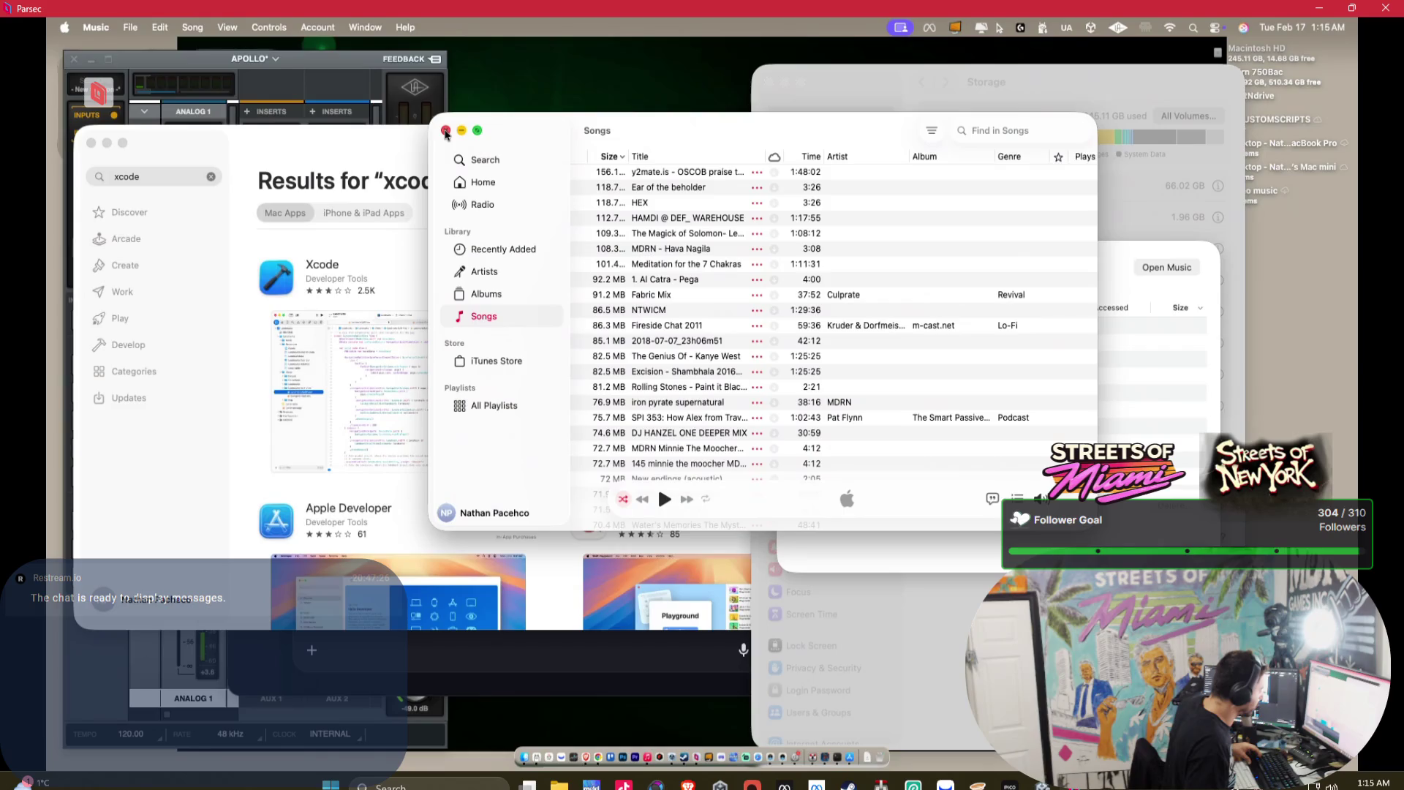
- Close the Music app and its storage details sheet, then bring Brave forward
{"action": "left_click", "coordinate": [445, 132]}
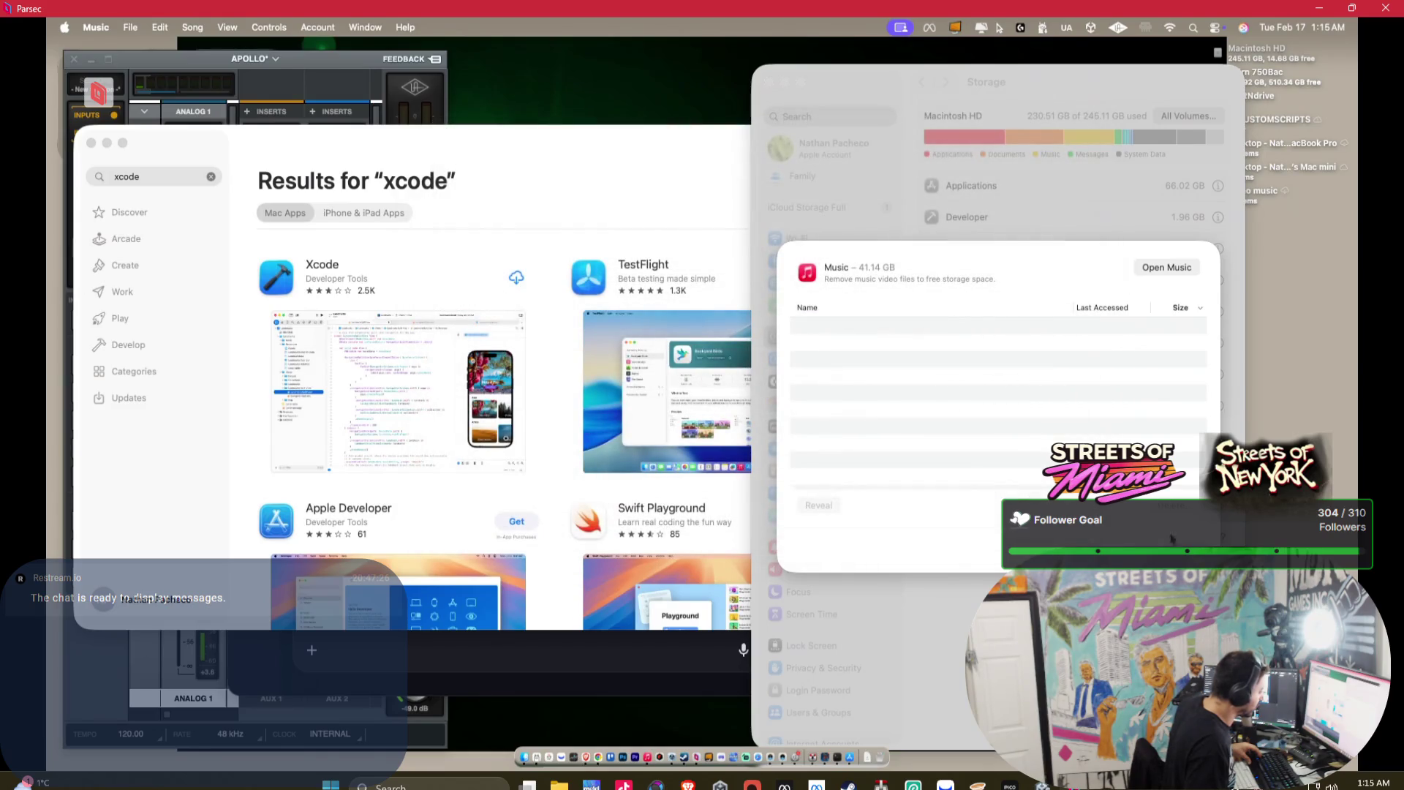
{"action": "left_click", "coordinate": [1171, 504]}
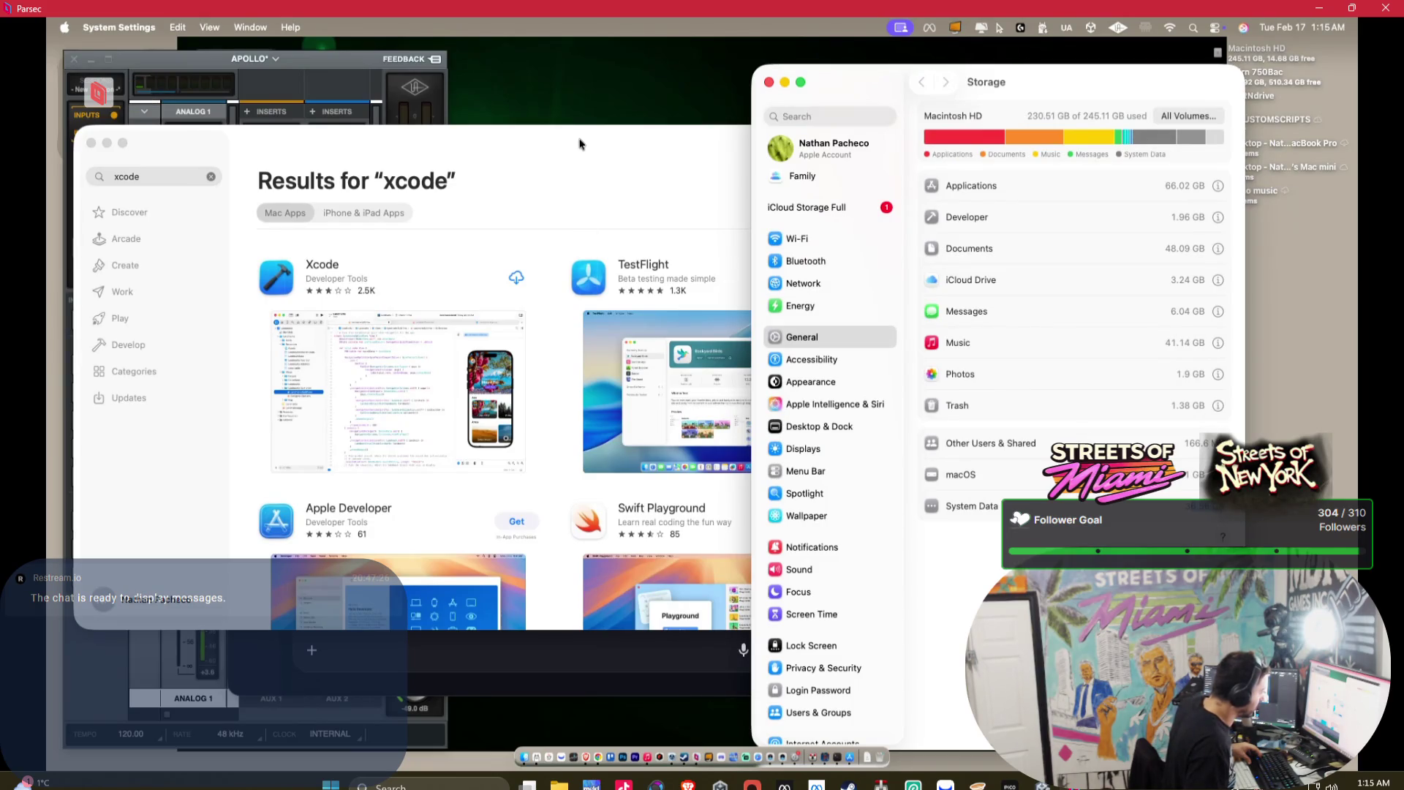
{"action": "left_click", "coordinate": [549, 155]}
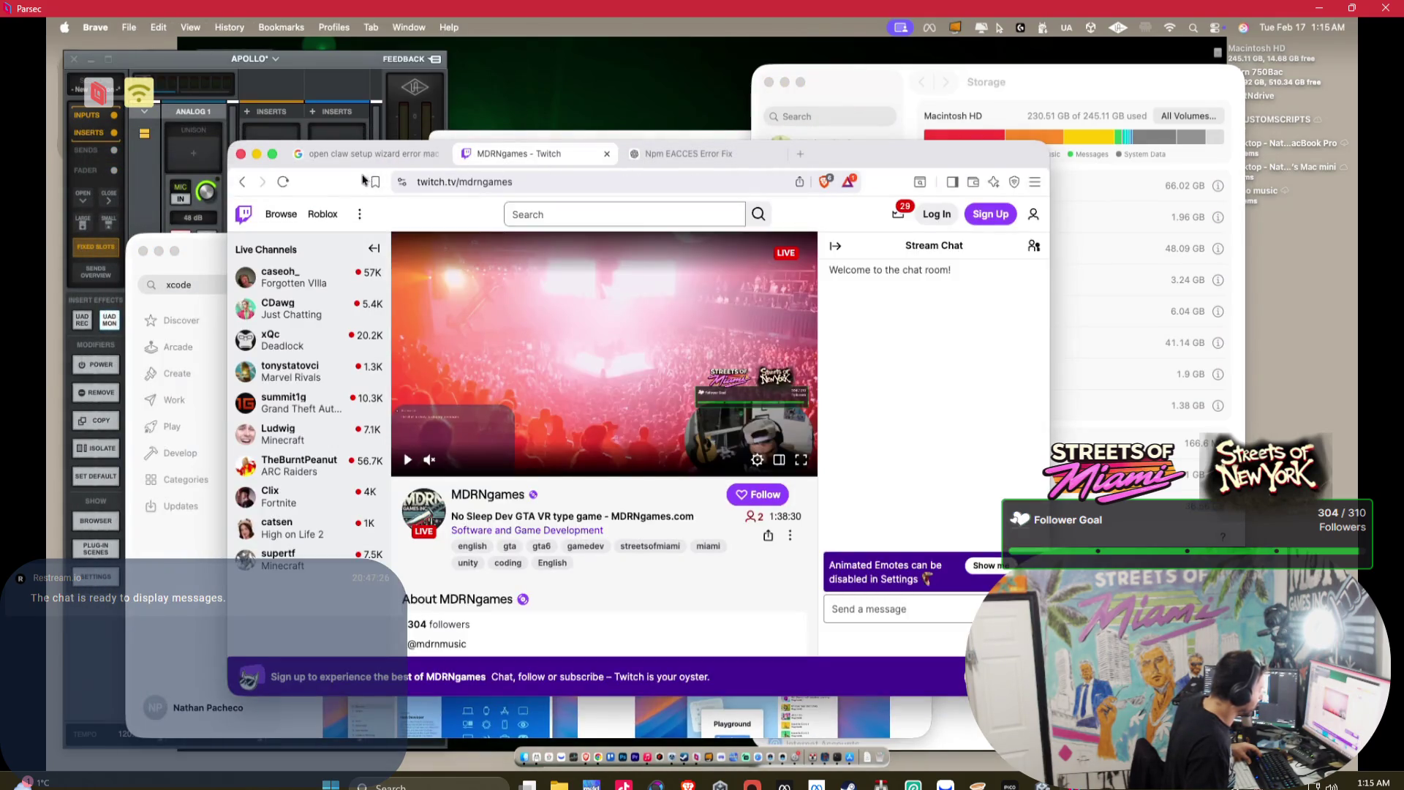
- Switch to the OpenClaw setup wizard error search and highlight its dependencies sentence
{"action": "left_click", "coordinate": [348, 158]}
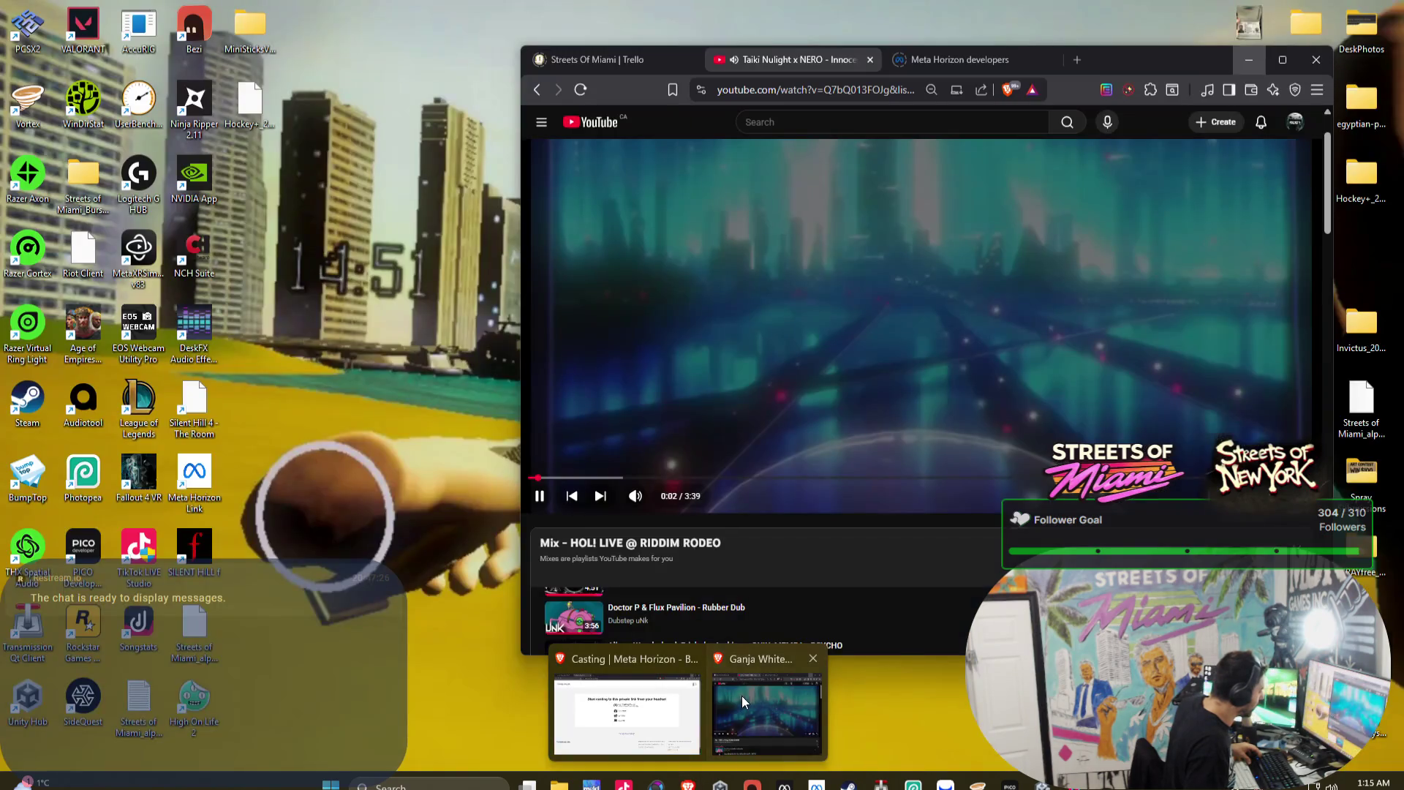
{"action": "left_click", "coordinate": [742, 696]}
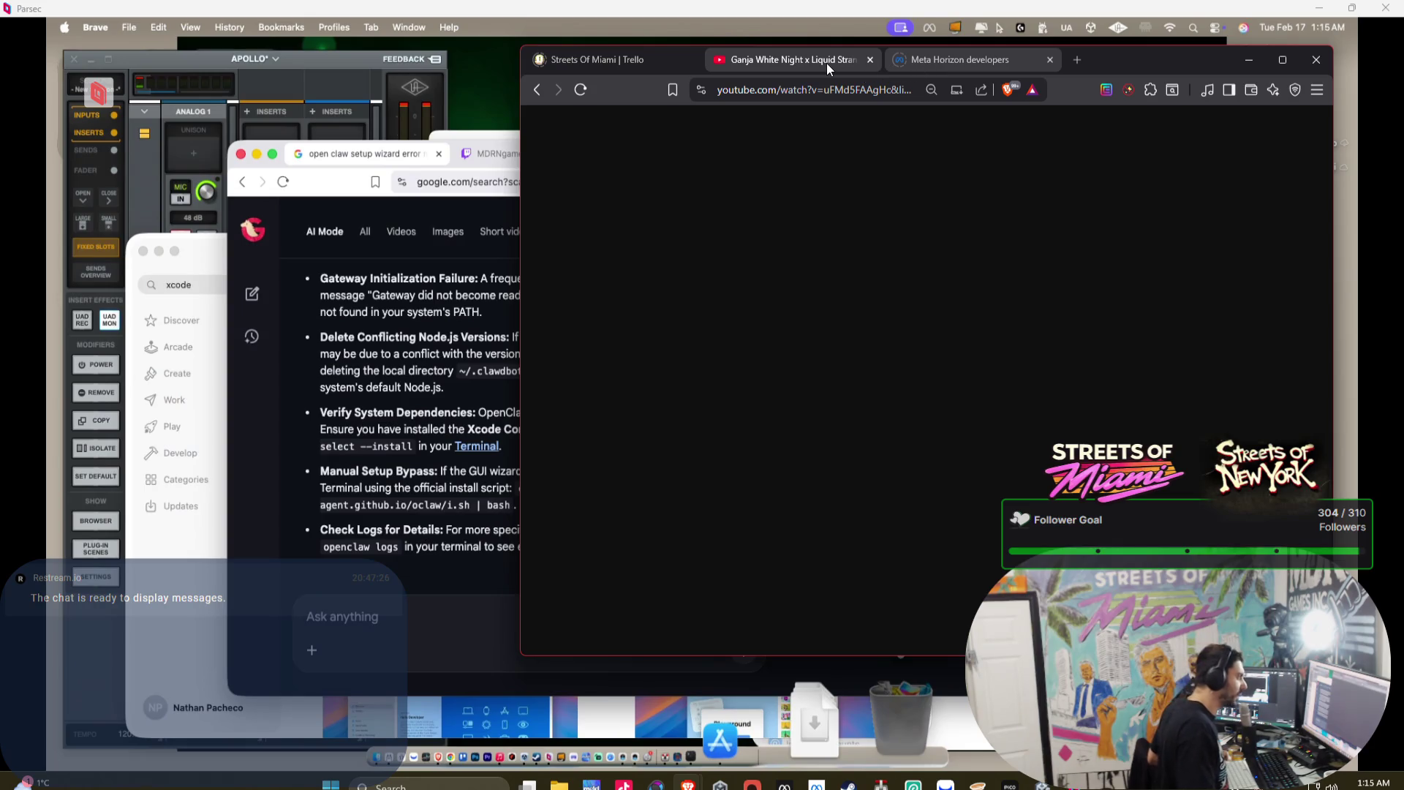
{"action": "left_click", "coordinate": [447, 224]}
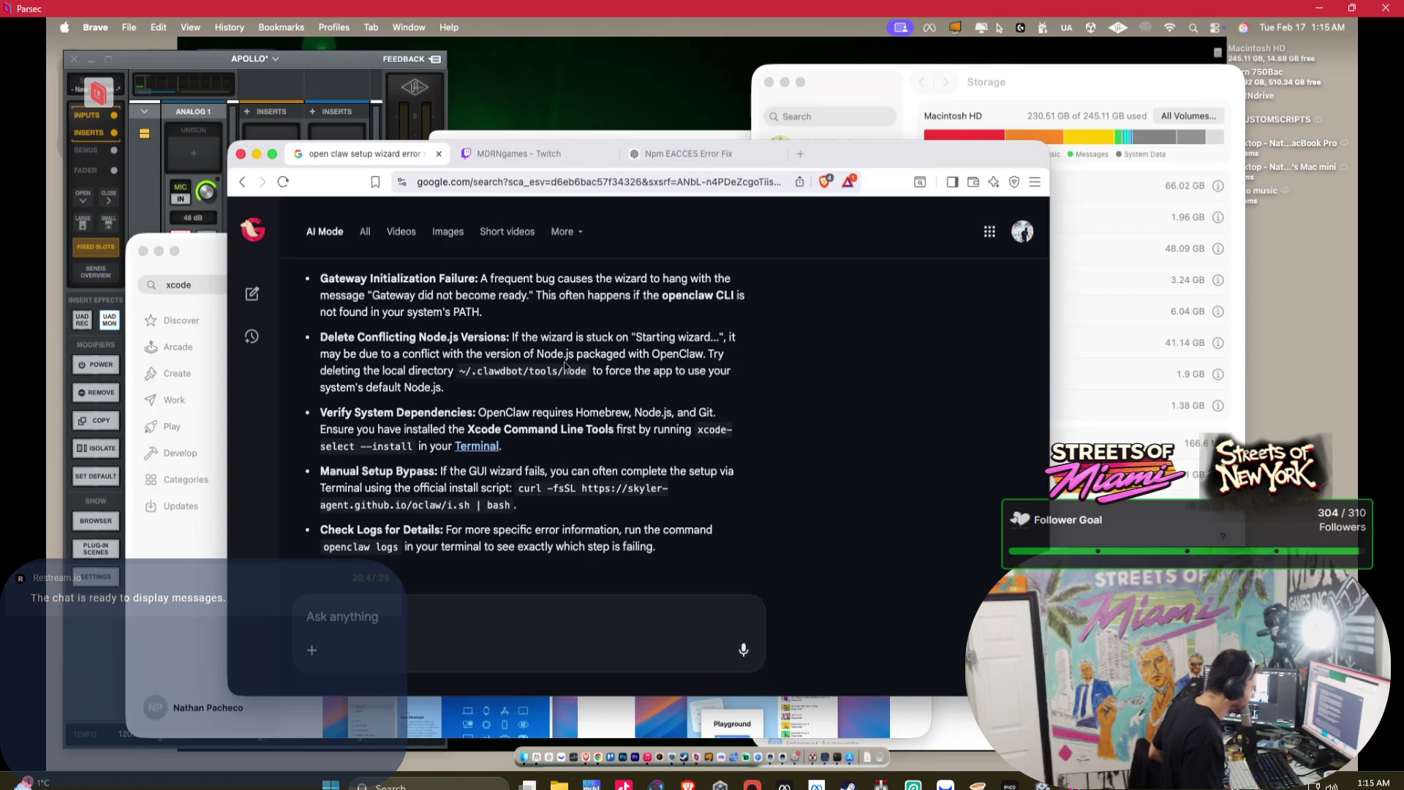
{"action": "left_click_drag", "start_coordinate": [398, 422], "coordinate": [619, 418]}
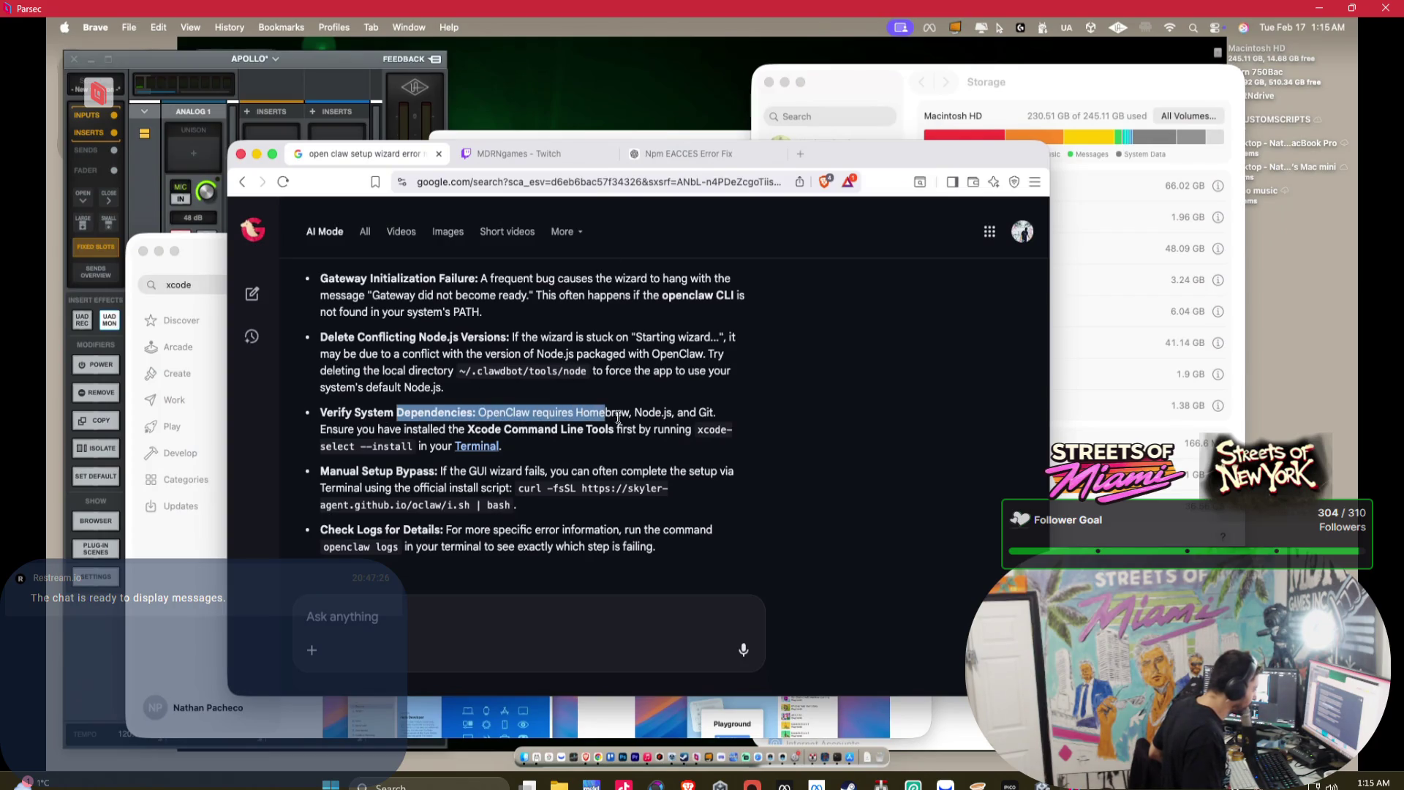
{"action": "left_click", "coordinate": [573, 412]}
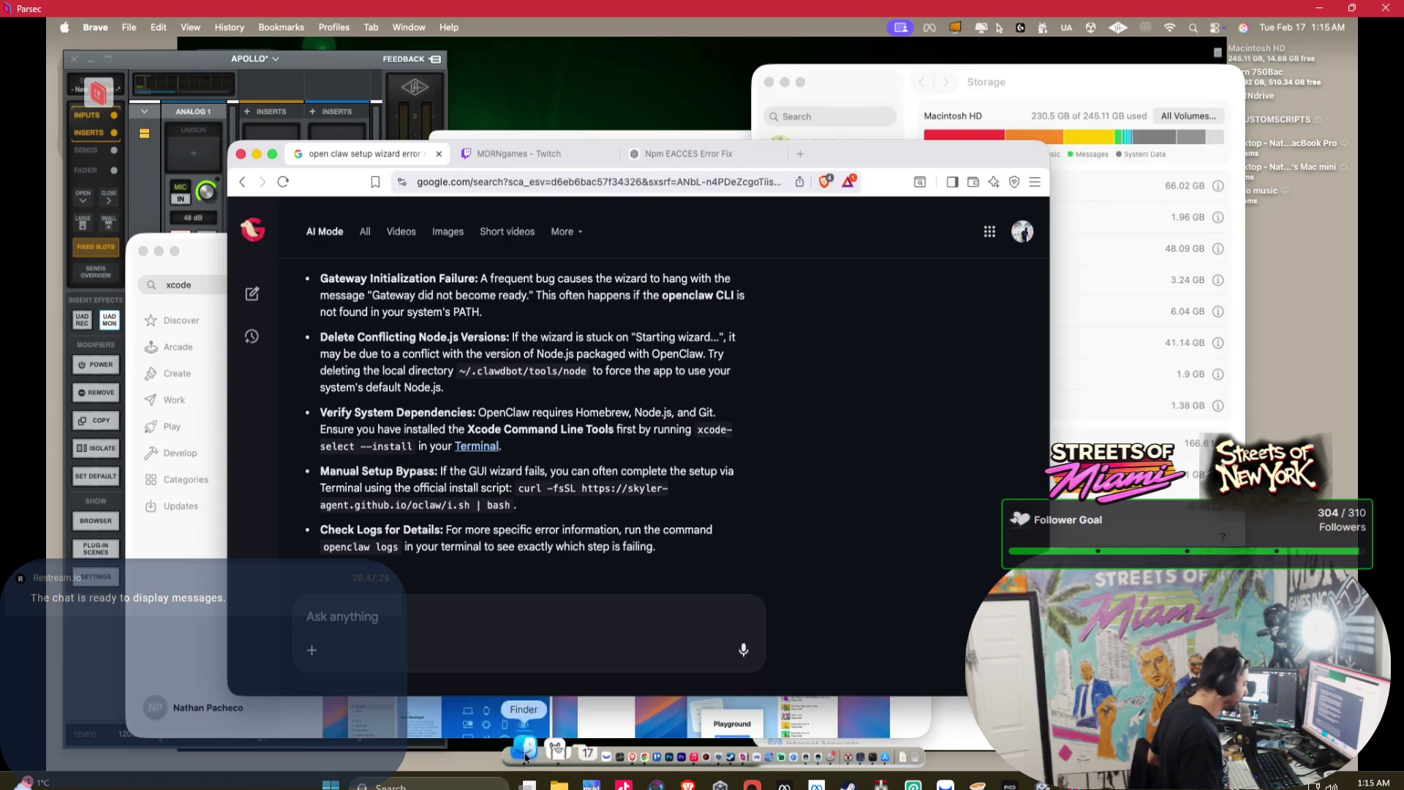
- Look through Finder's Applications folder for apps starting with 'goo', then return to Brave
{"action": "left_click", "coordinate": [487, 719]}
{"action": "left_click", "coordinate": [468, 320]}
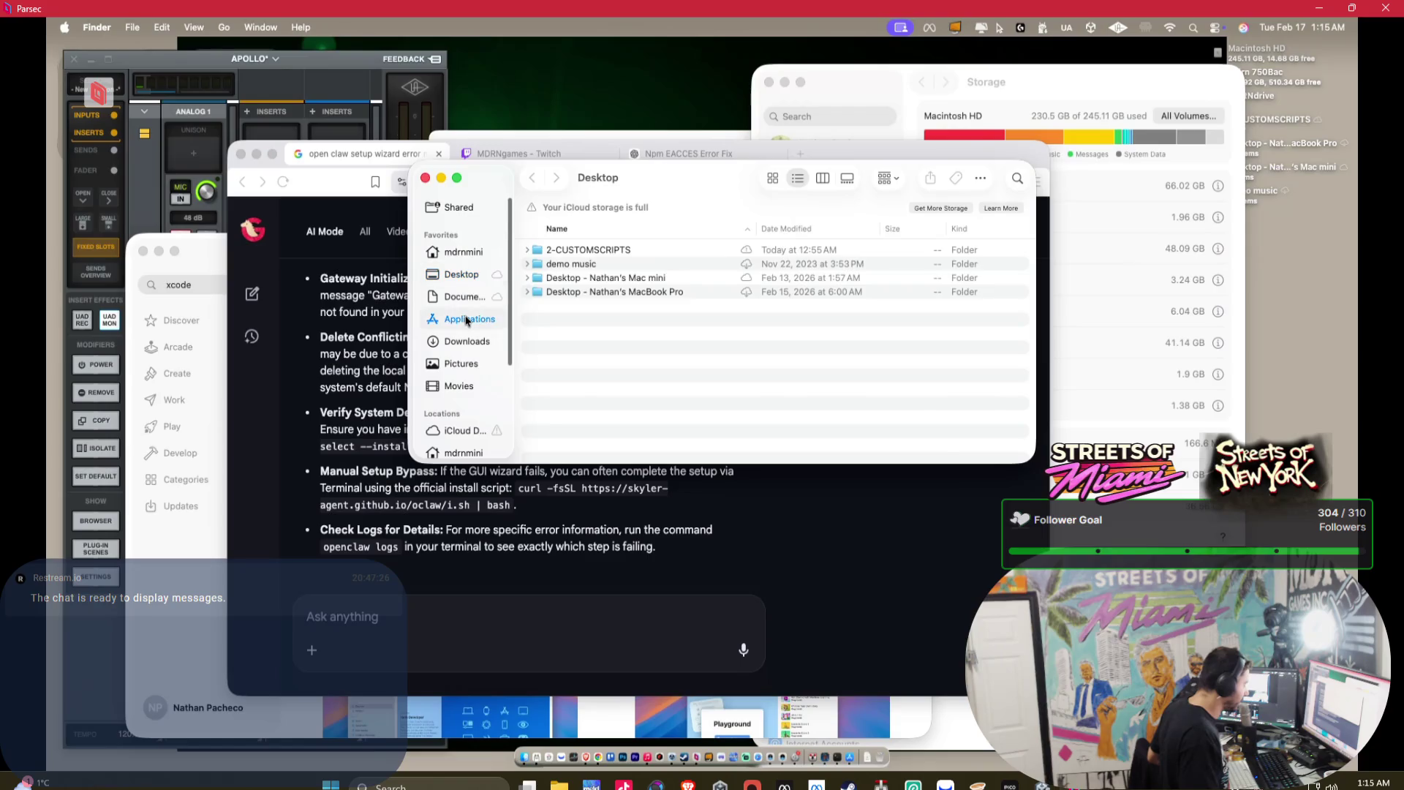
{"action": "type", "text": "goo"}
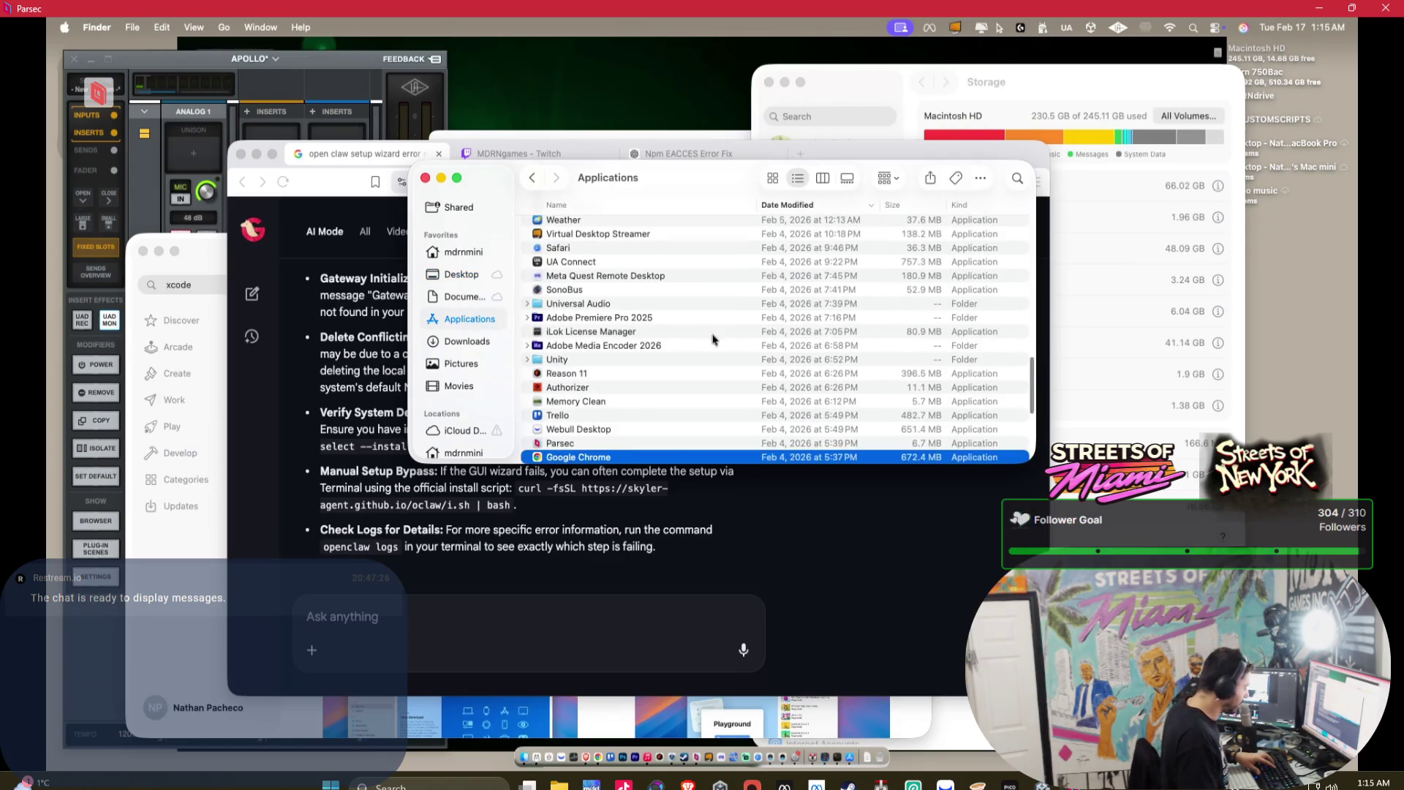
{"action": "scroll", "coordinate": [714, 351], "scroll_direction": "down", "scroll_amount": 2}
{"action": "left_click", "coordinate": [814, 154]}
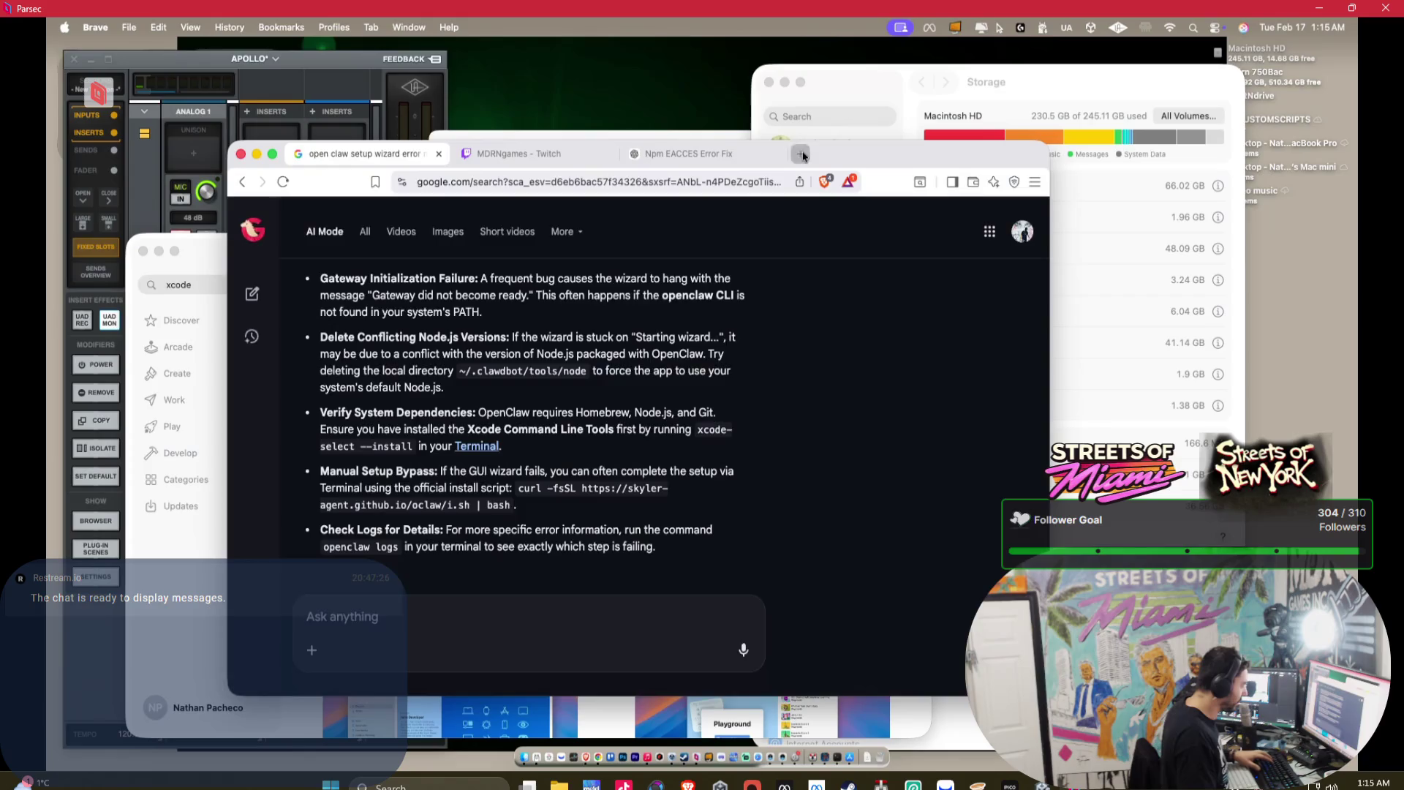
- Search for 'github' in a new Brave tab
{"action": "left_click", "coordinate": [802, 155]}
{"action": "type", "text": "github"}
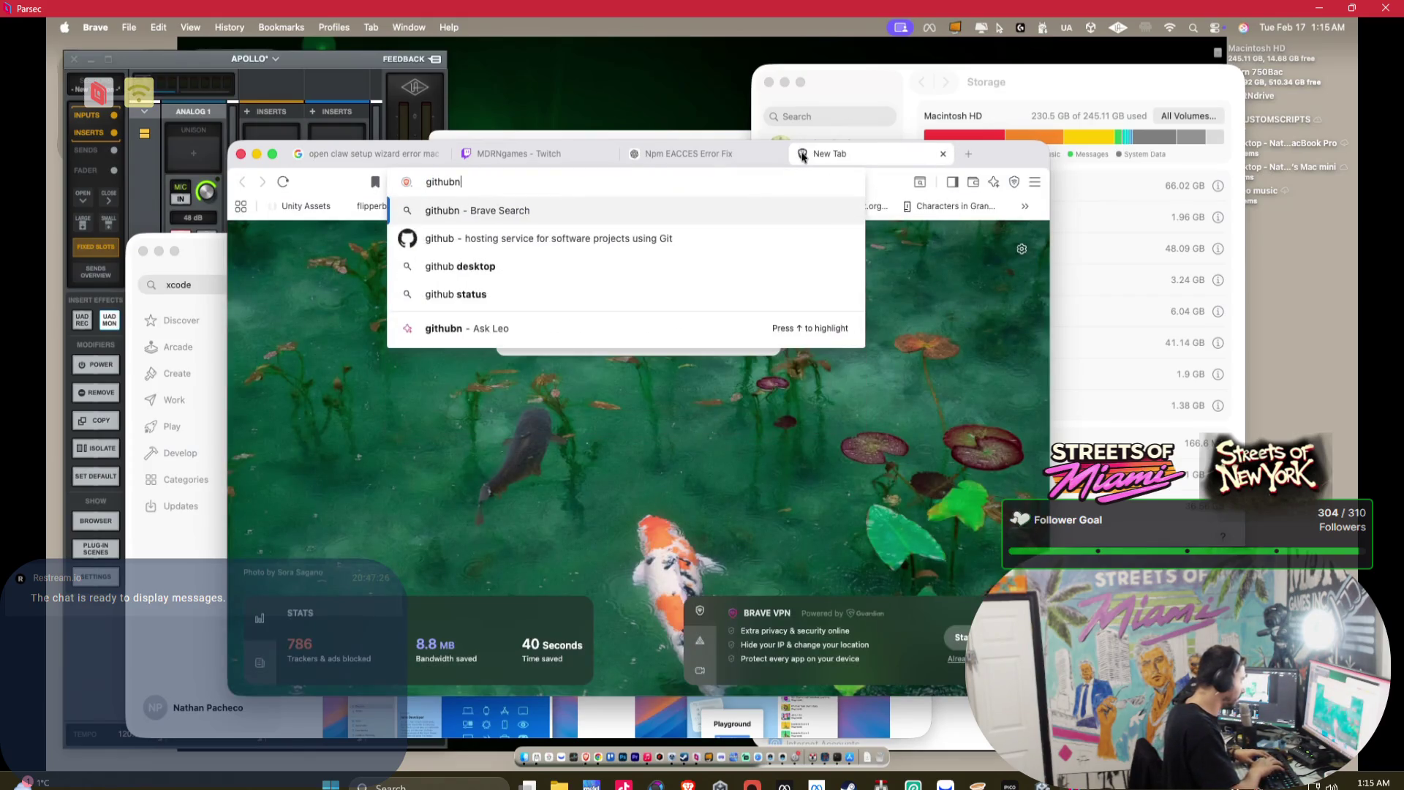
{"action": "key", "text": "Return"}
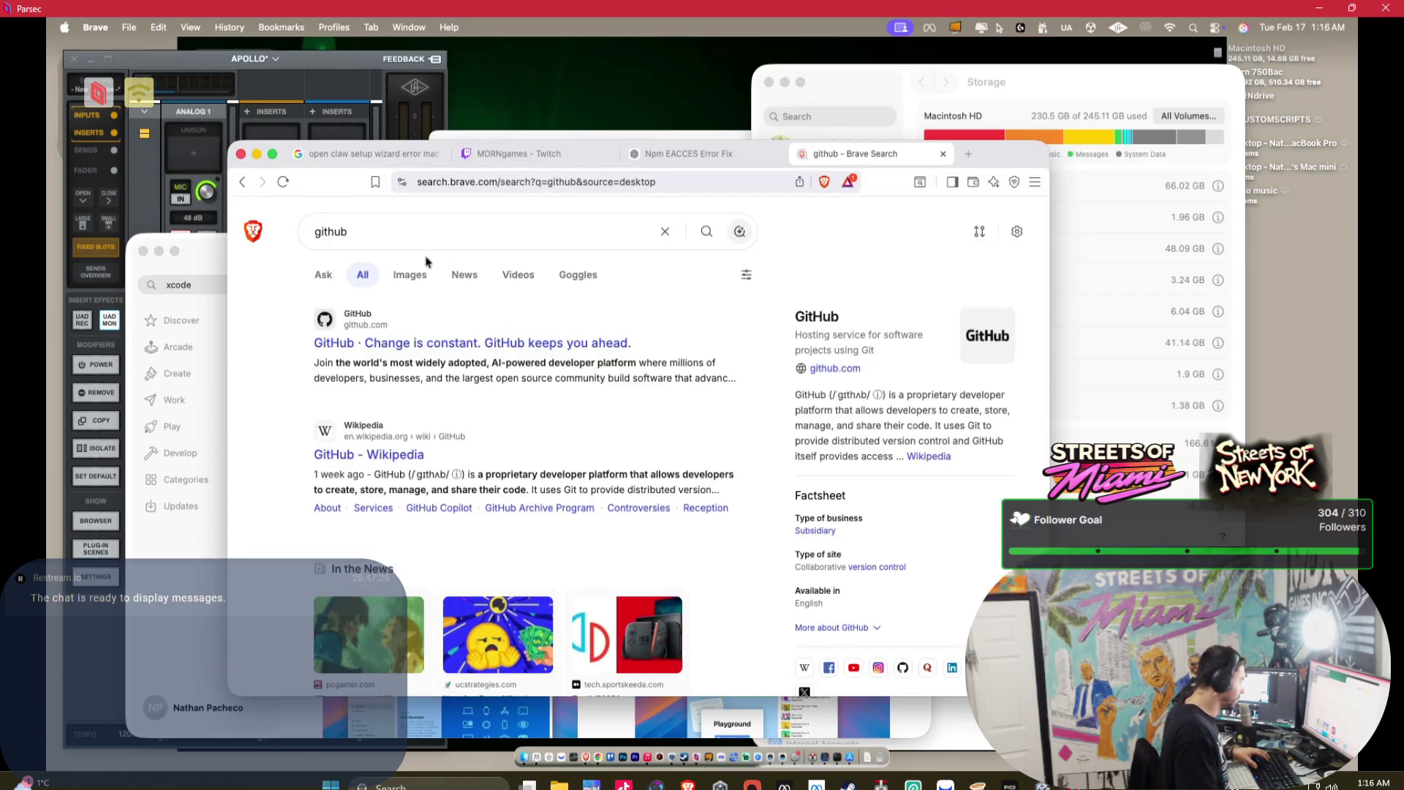
- Replace the App Store's xcode search with a search for 'git'
{"action": "left_click", "coordinate": [212, 282]}
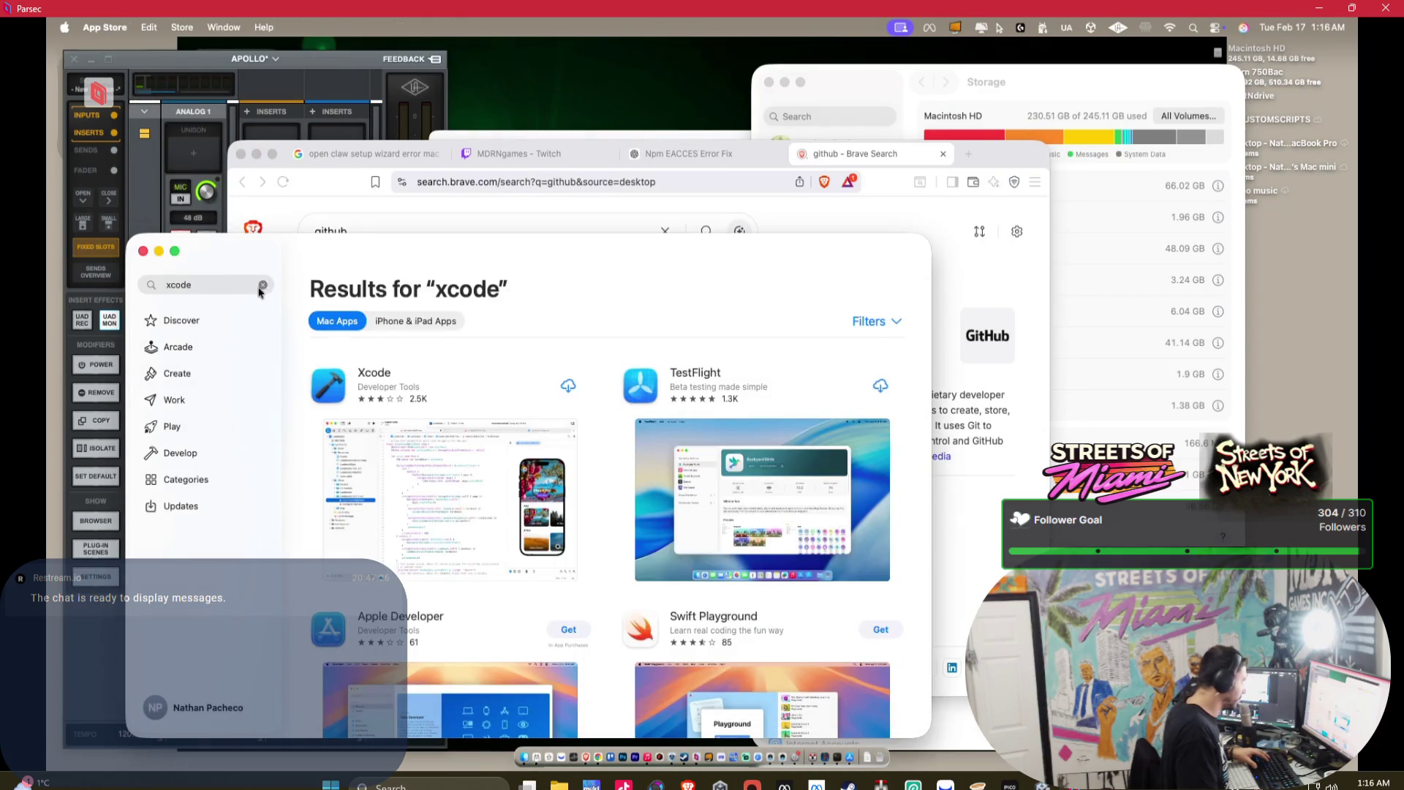
{"action": "left_click", "coordinate": [263, 285]}
{"action": "type", "text": "git"}
{"action": "key", "text": "Return"}
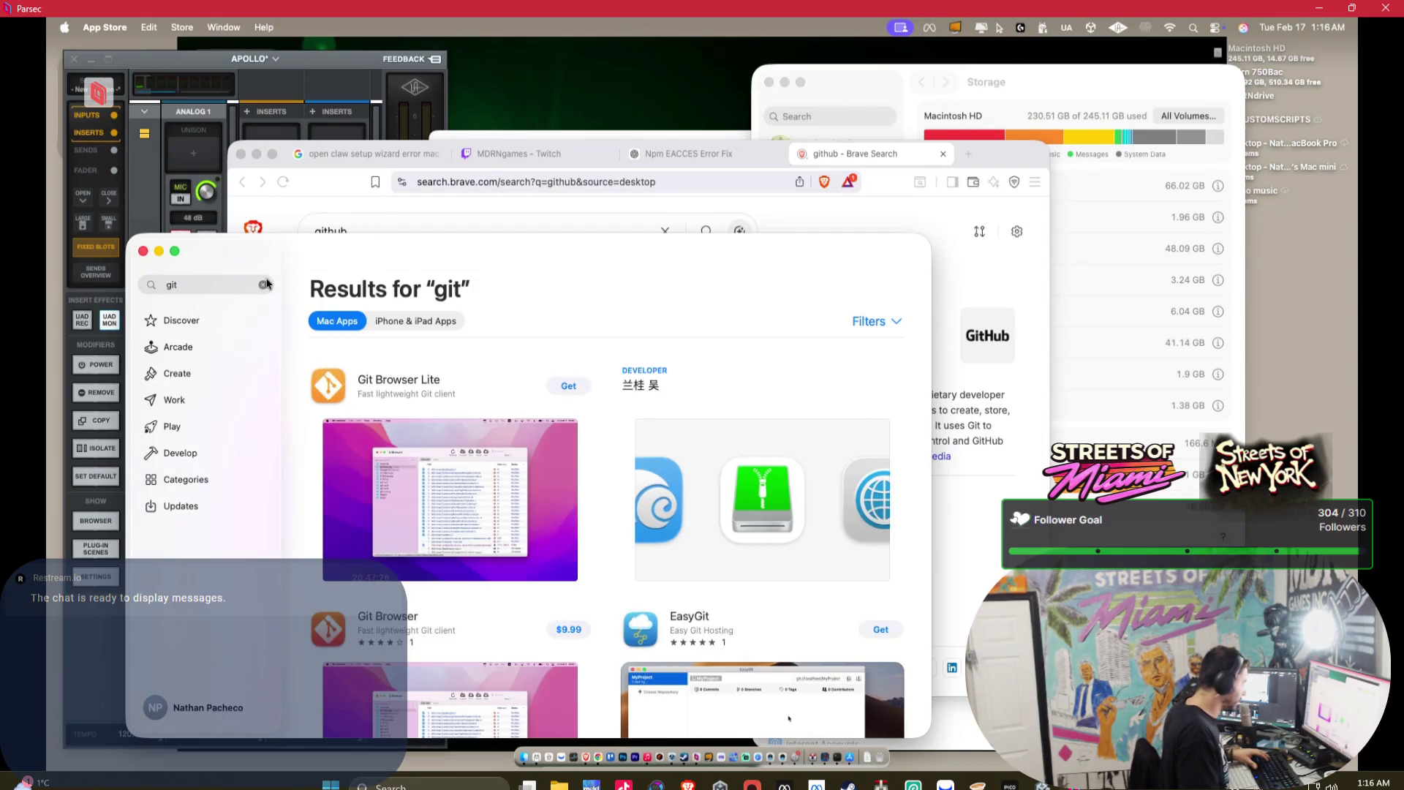
{"action": "scroll", "coordinate": [512, 476], "scroll_direction": "down", "scroll_amount": 3}
{"action": "scroll", "coordinate": [512, 476], "scroll_direction": "up", "scroll_amount": 3}
- Open the GitHub homepage, browse its Platform and Solutions menus and footer, then go back
{"action": "left_click", "coordinate": [560, 219]}
{"action": "left_click", "coordinate": [400, 340]}
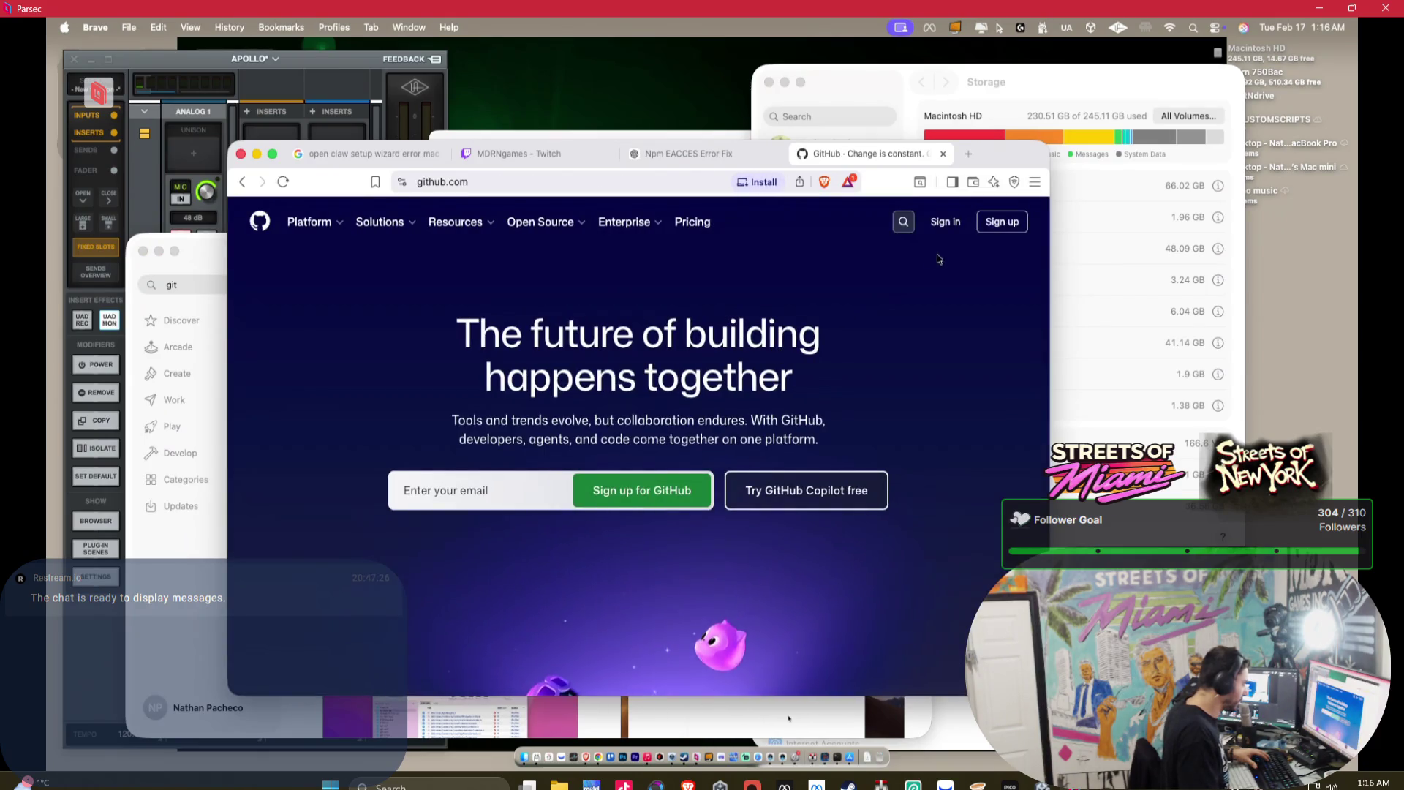
{"action": "scroll", "coordinate": [732, 292], "scroll_direction": "down", "scroll_amount": 3}
{"action": "mouse_move", "coordinate": [327, 238]}
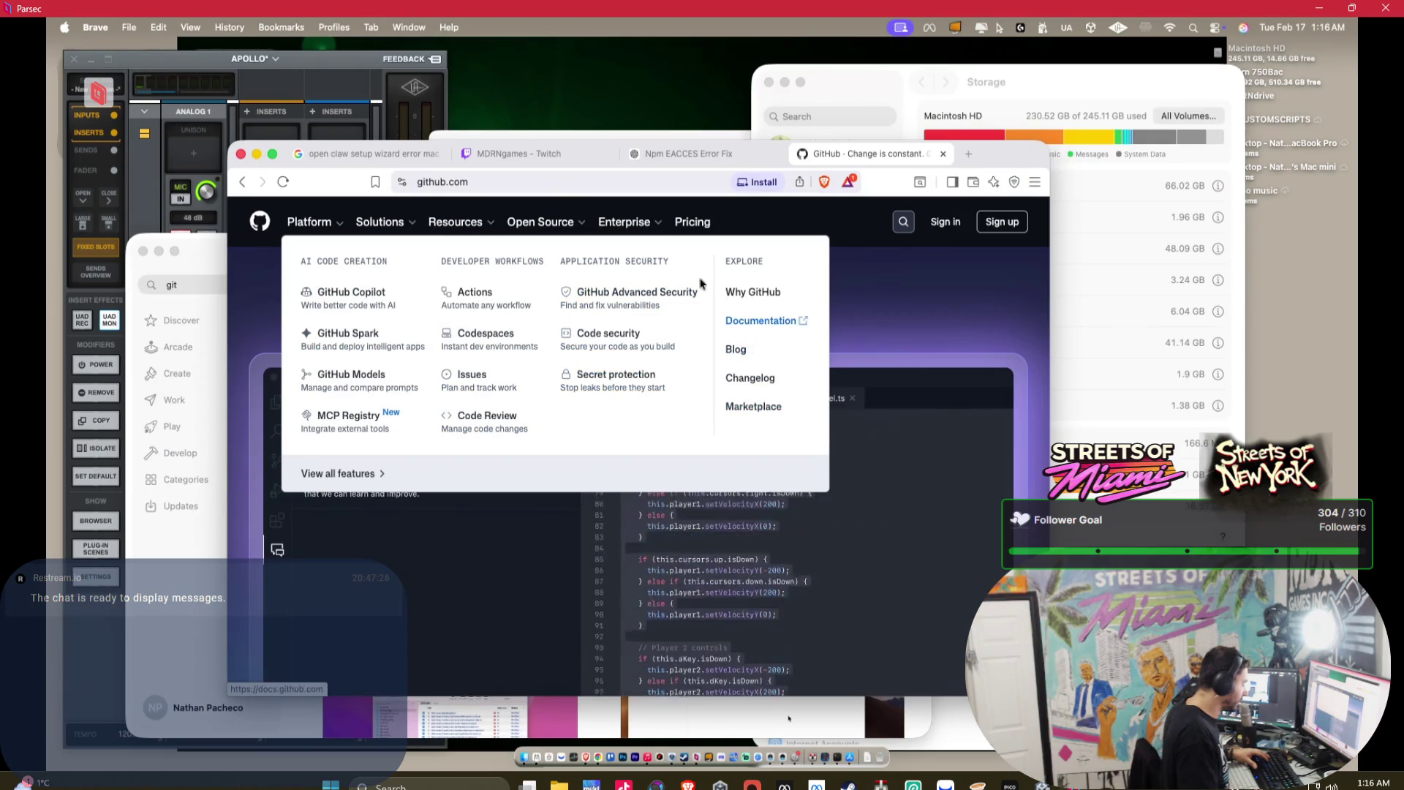
{"action": "mouse_move", "coordinate": [422, 222]}
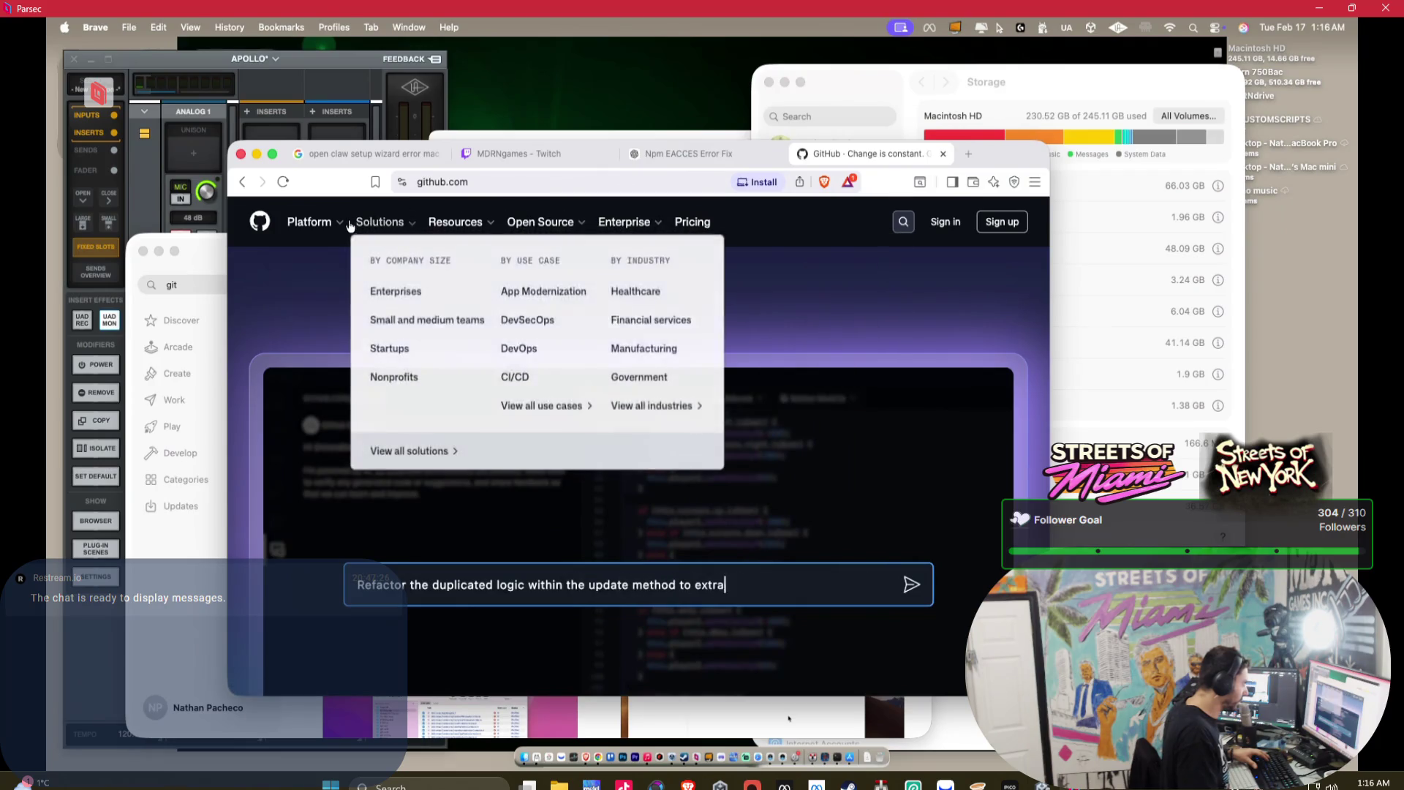
{"action": "scroll", "coordinate": [884, 483], "scroll_direction": "down", "scroll_amount": 15}
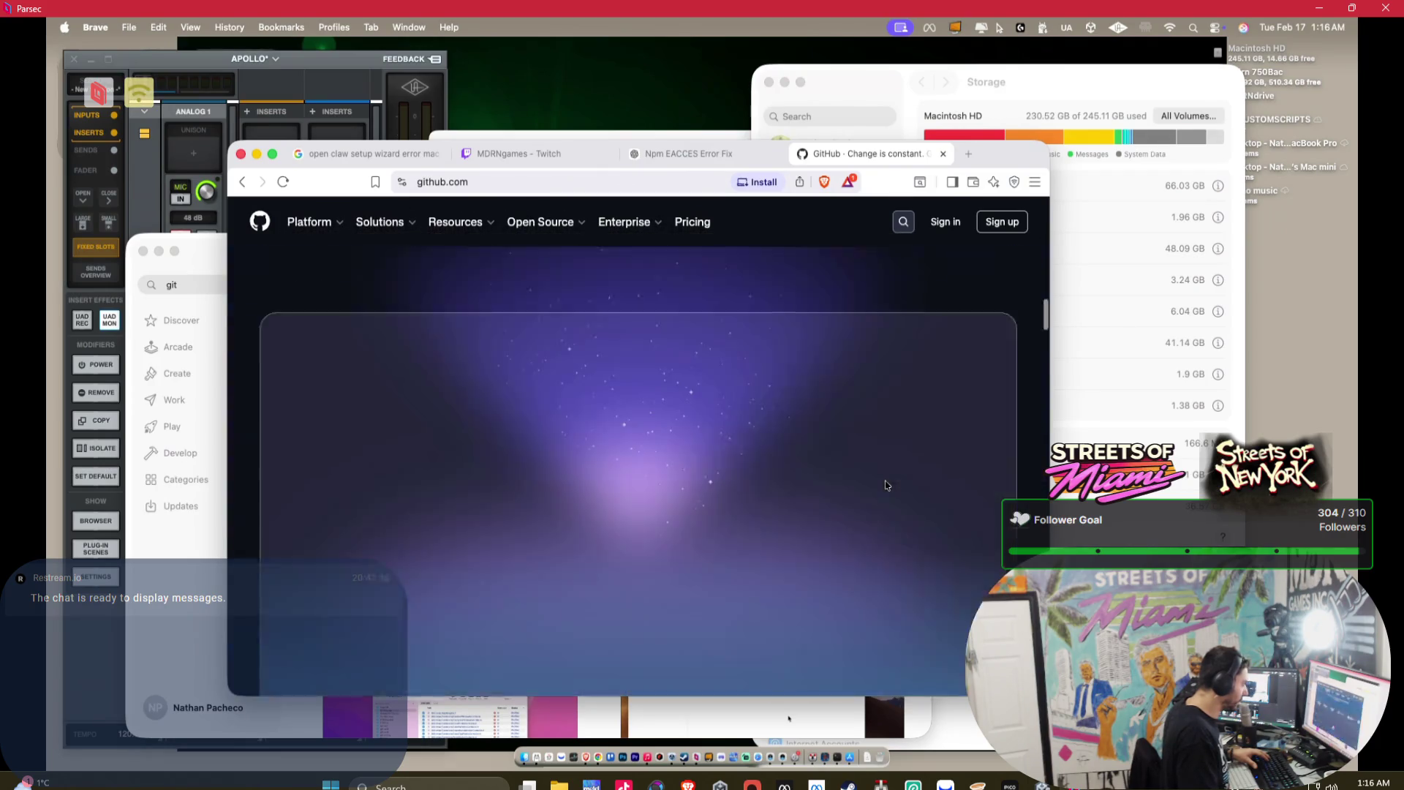
{"action": "scroll", "coordinate": [869, 479], "scroll_direction": "down", "scroll_amount": 10}
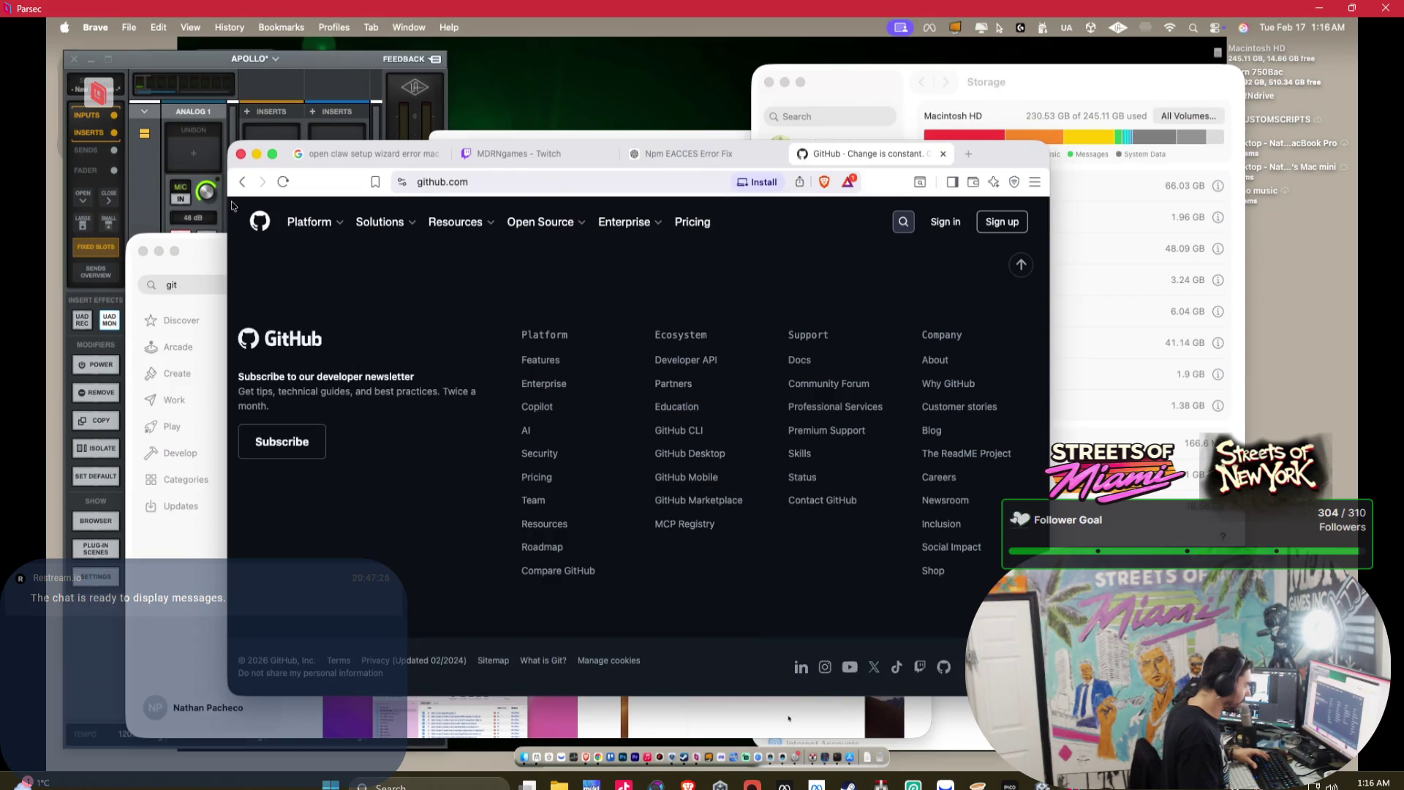
{"action": "left_click", "coordinate": [242, 181]}
- Search 'github dowbloald' and download the GitHub Desktop Apple silicon installer
{"action": "left_click", "coordinate": [449, 237]}
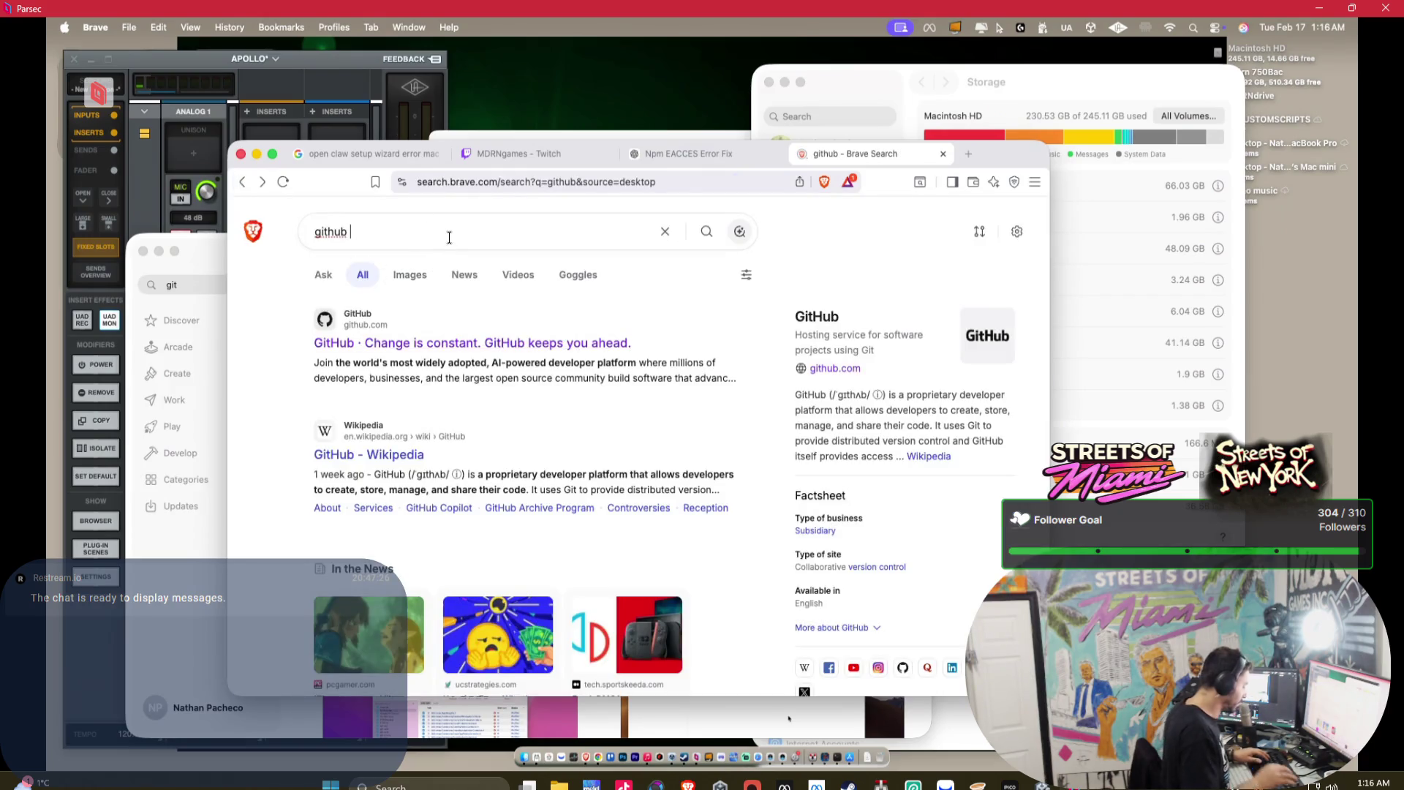
{"action": "type", "text": "dowbloald"}
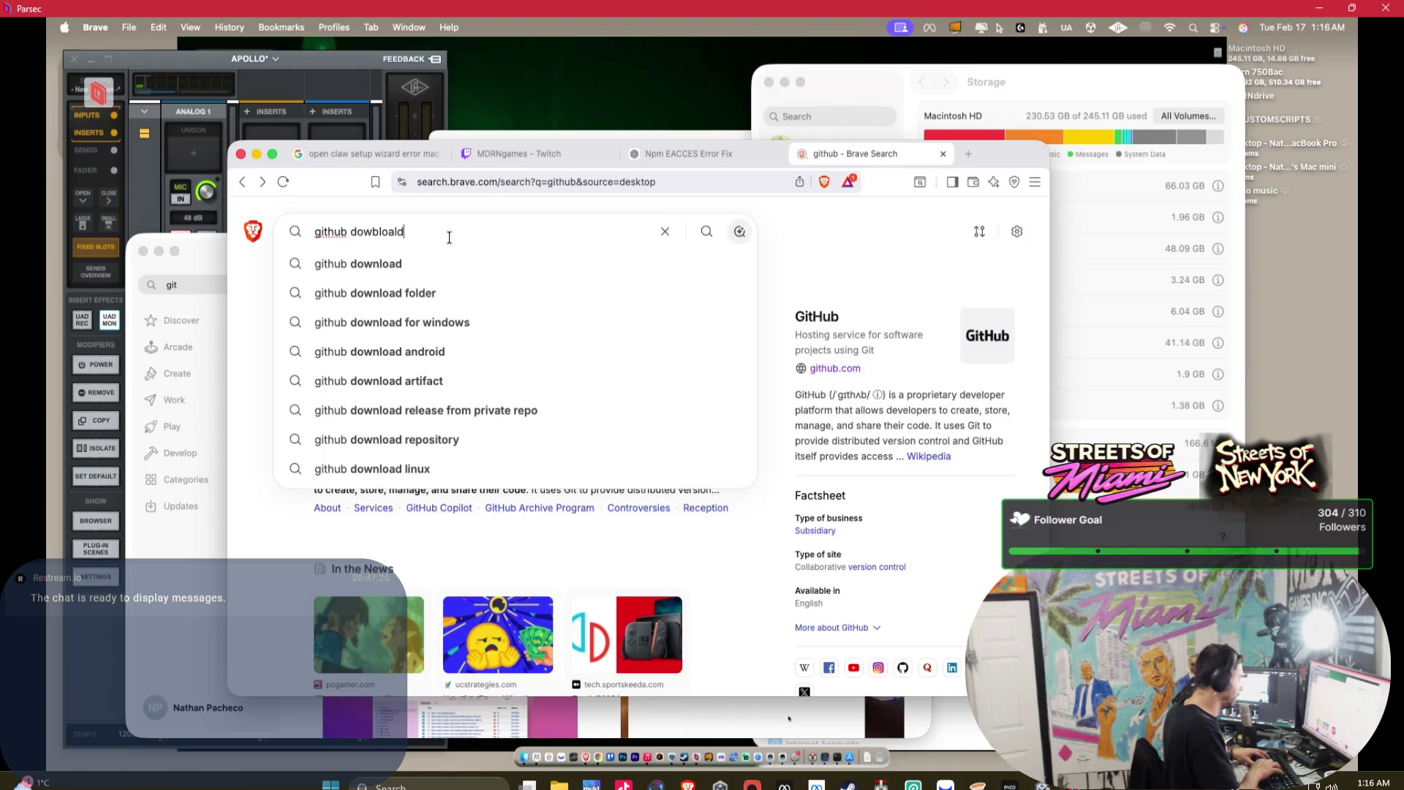
{"action": "key", "text": "Return"}
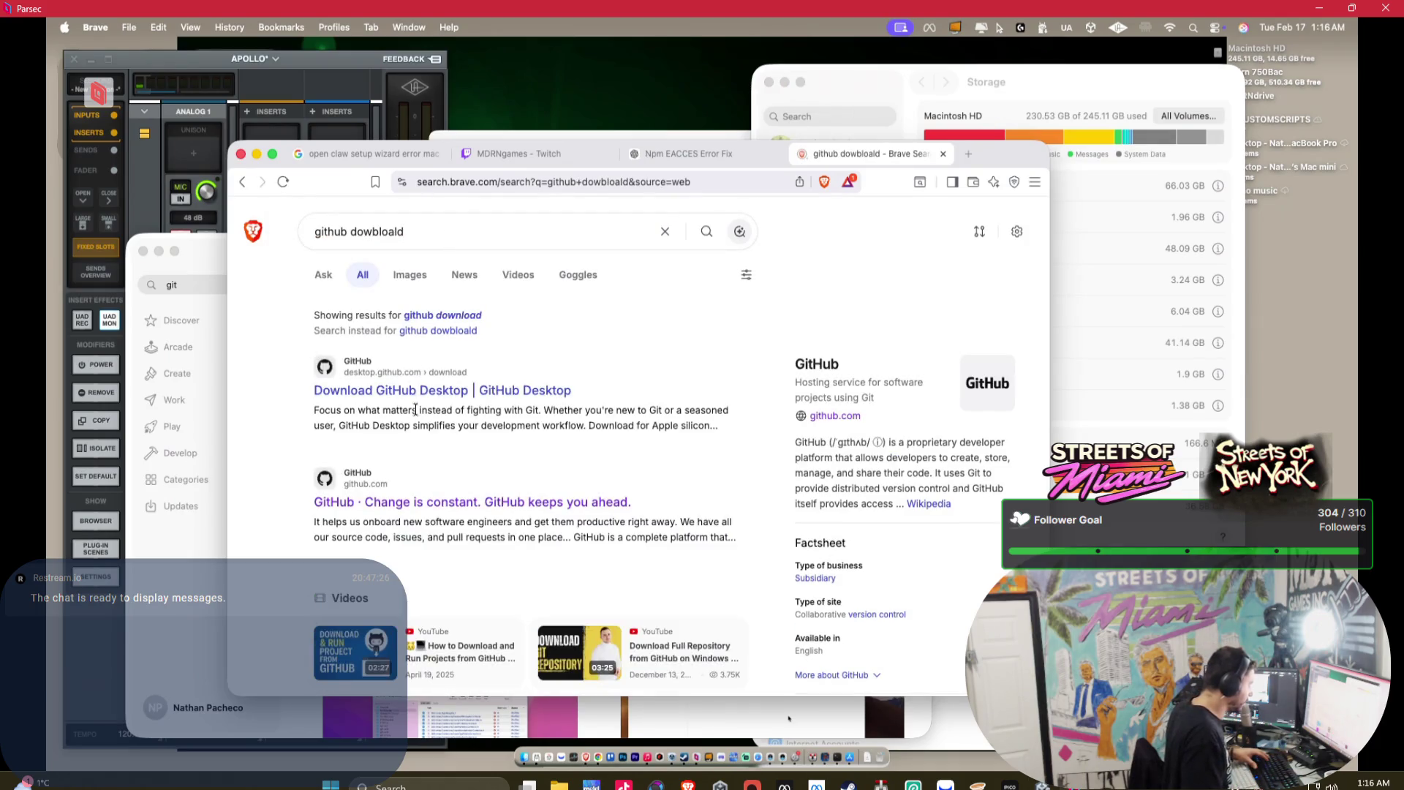
{"action": "left_click", "coordinate": [423, 392]}
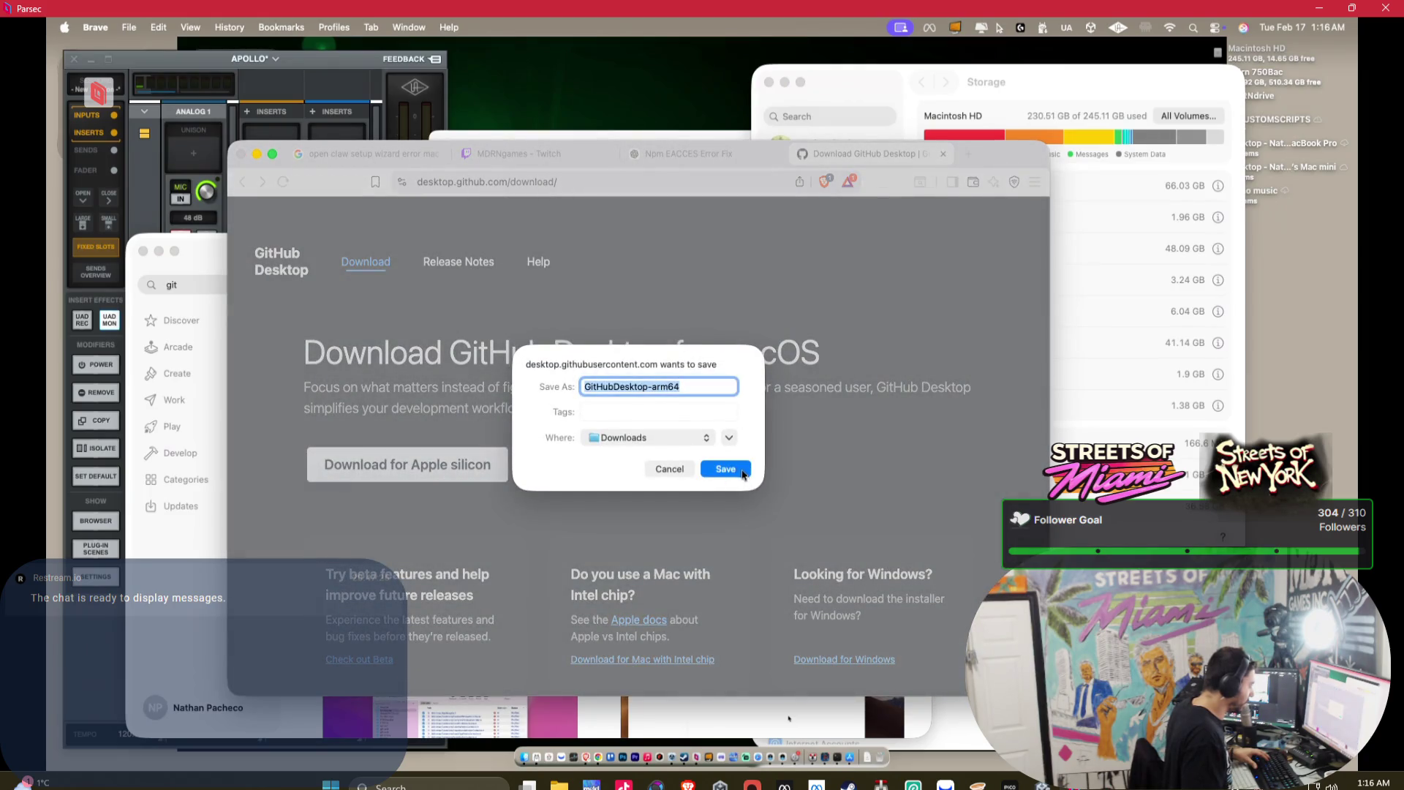
{"action": "left_click", "coordinate": [738, 472]}
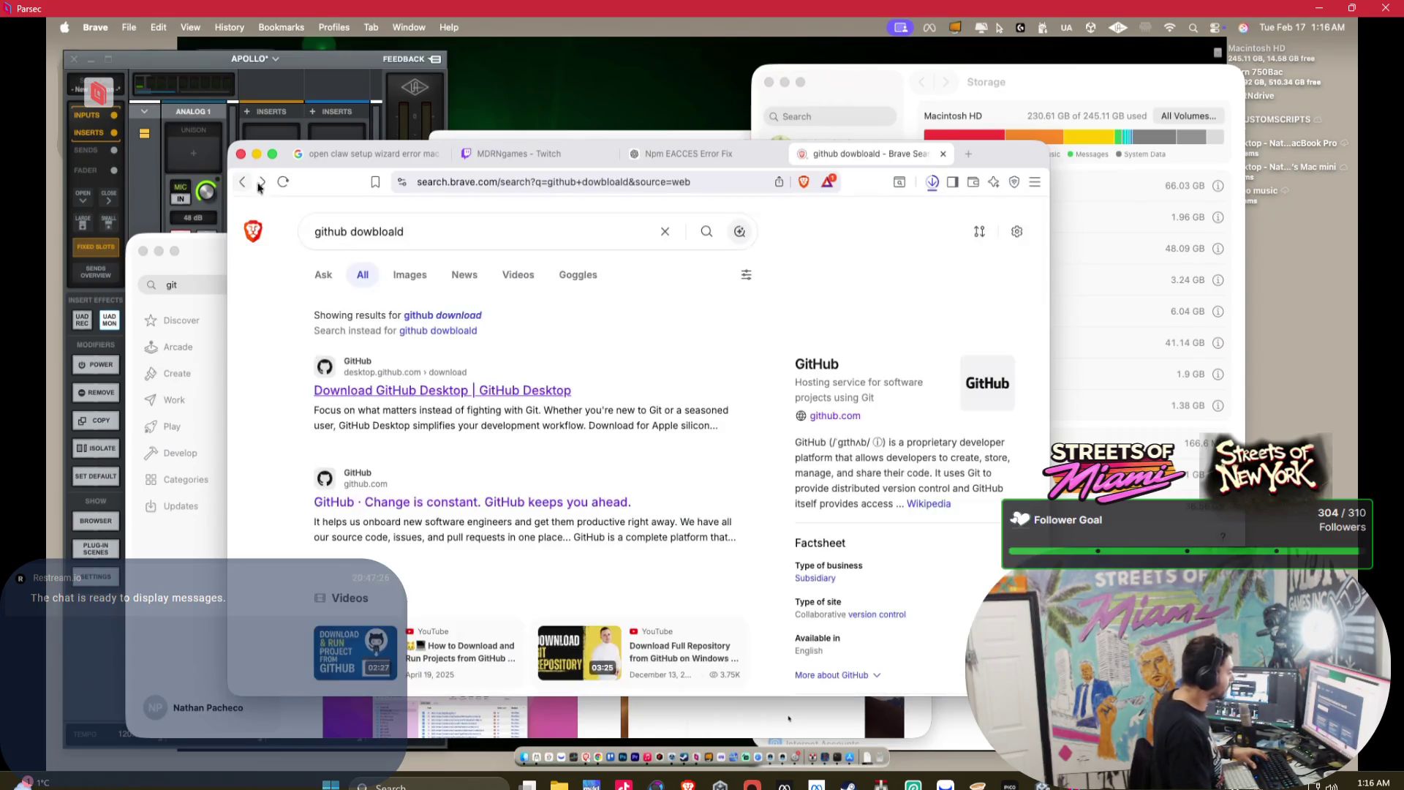
- Change the search query to 'github lfs mac'
{"action": "left_click", "coordinate": [245, 182]}
{"action": "left_click", "coordinate": [380, 242]}
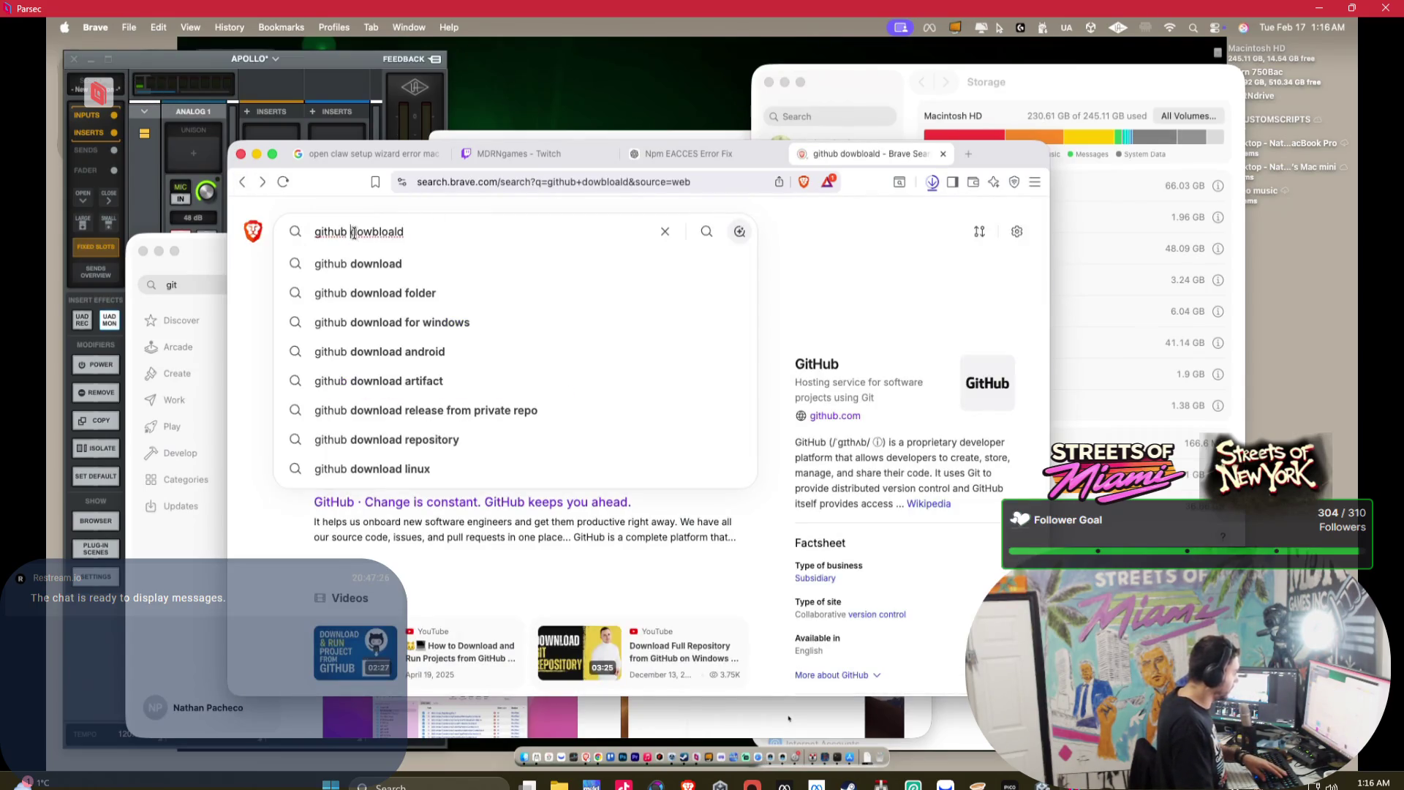
{"action": "left_click_drag", "start_coordinate": [352, 232], "coordinate": [473, 243]}
{"action": "key", "text": "BackSpace"}
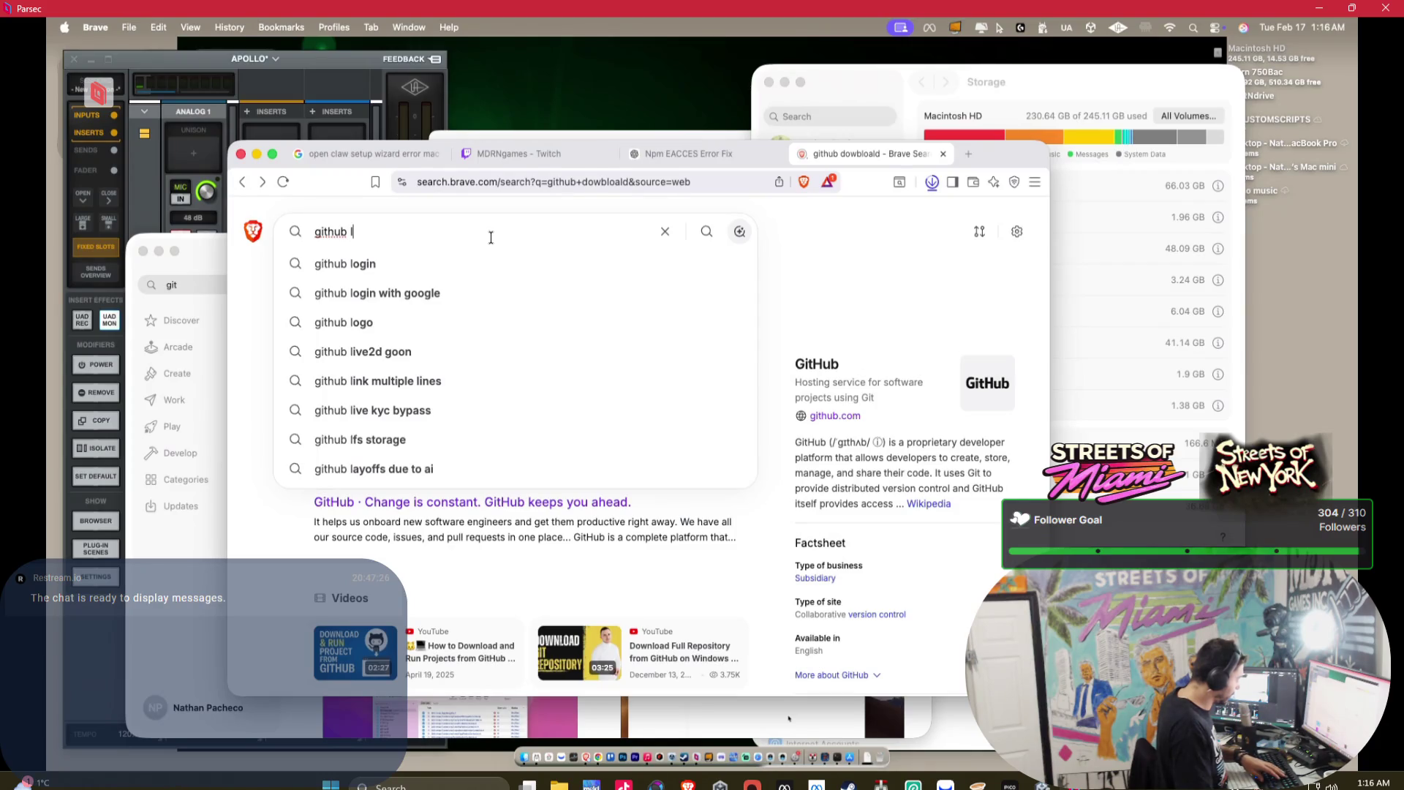
{"action": "type", "text": "fs"}
{"action": "key", "text": "Return"}
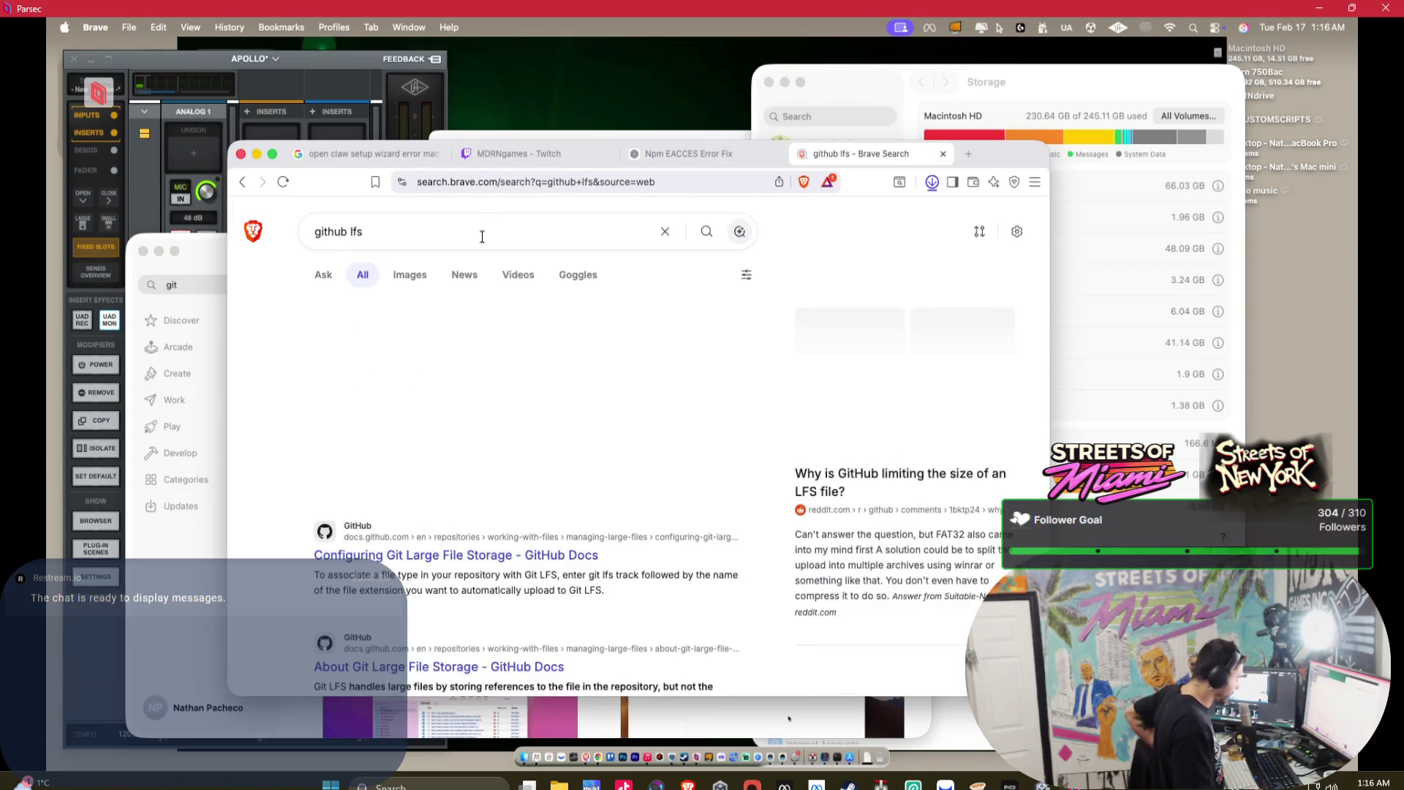
{"action": "left_click", "coordinate": [477, 241]}
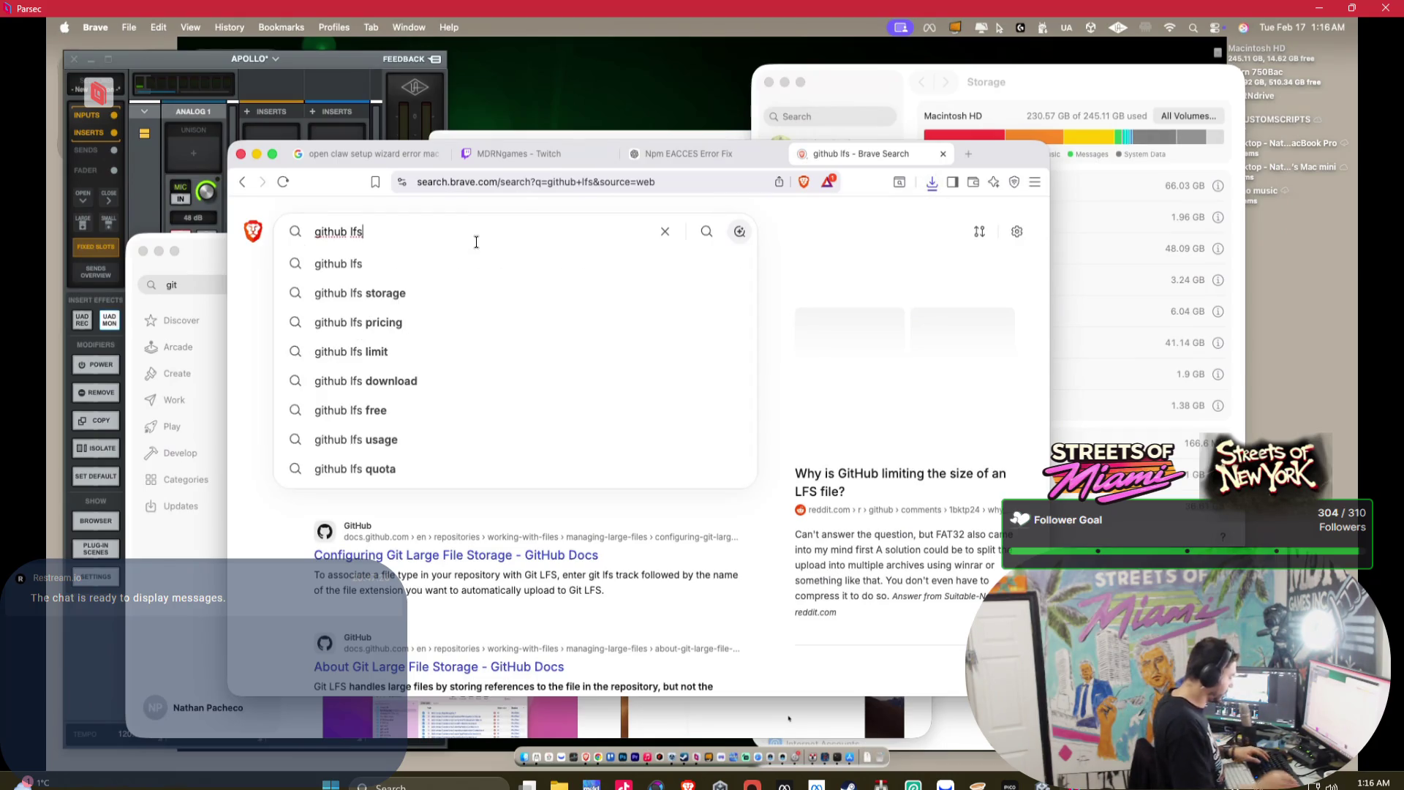
{"action": "type", "text": " mac"}
{"action": "key", "text": "Return"}
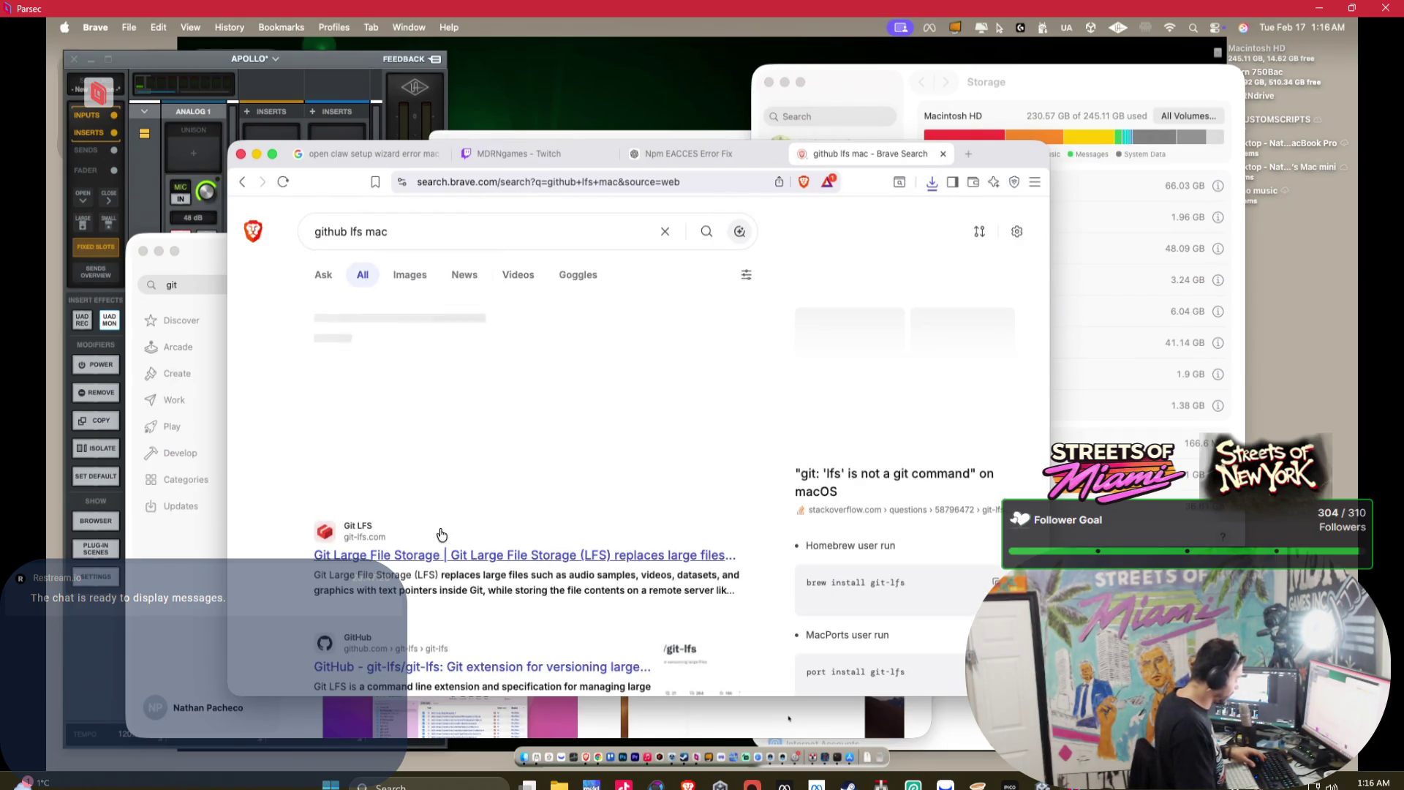
- Save the Git LFS v3.7.1 Apple Silicon zip from git-lfs.com to Downloads
{"action": "left_click", "coordinate": [407, 558]}
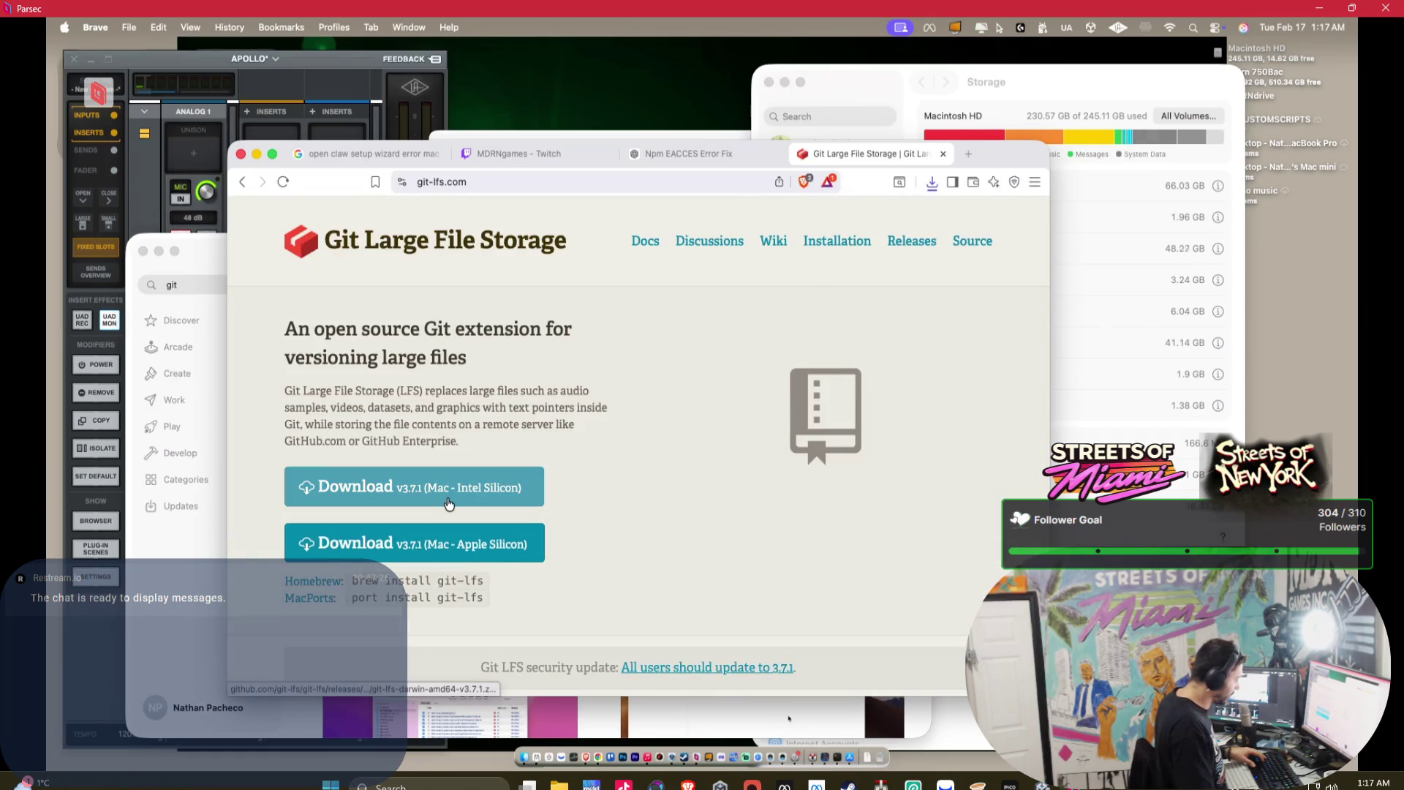
{"action": "left_click", "coordinate": [444, 548]}
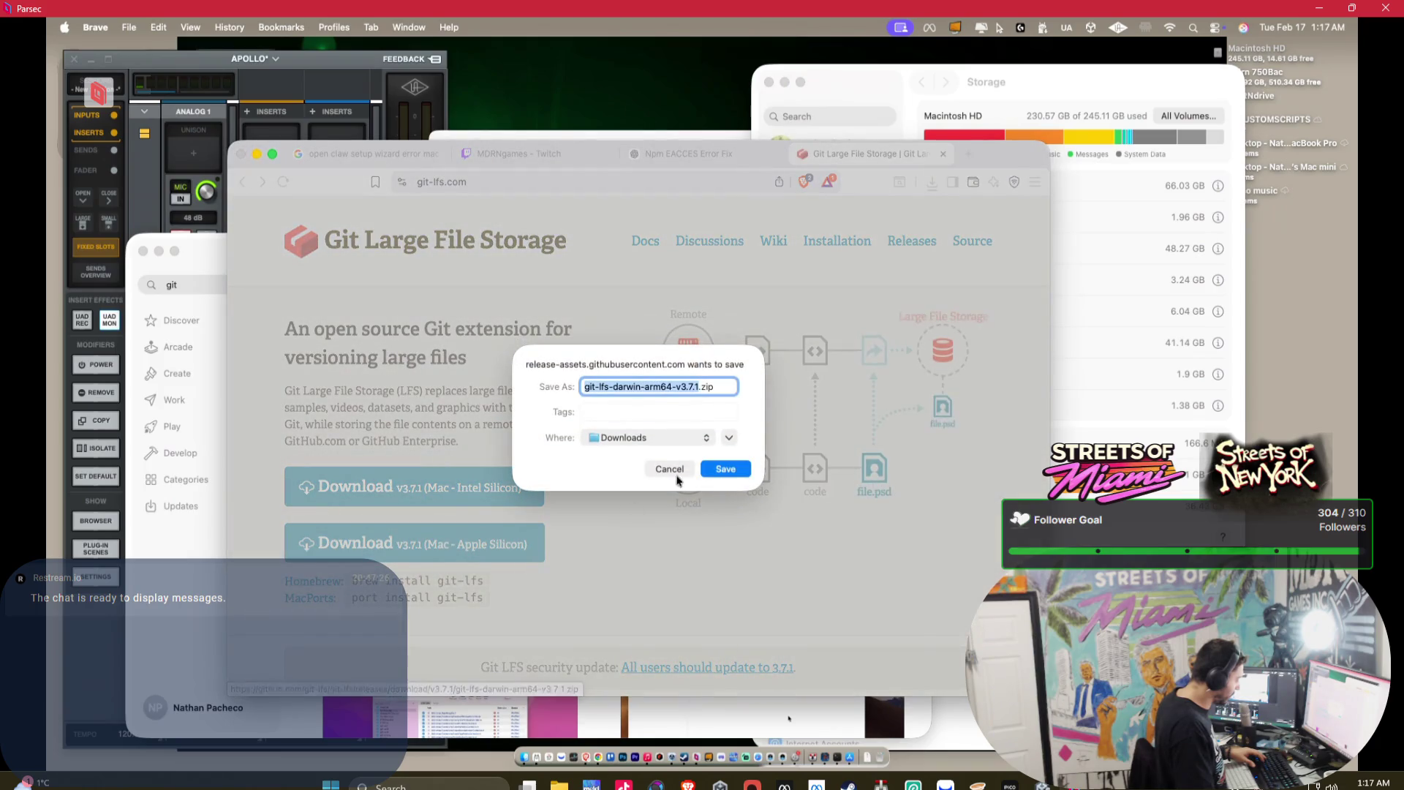
{"action": "key", "text": "Return"}
{"action": "left_click", "coordinate": [540, 550]}
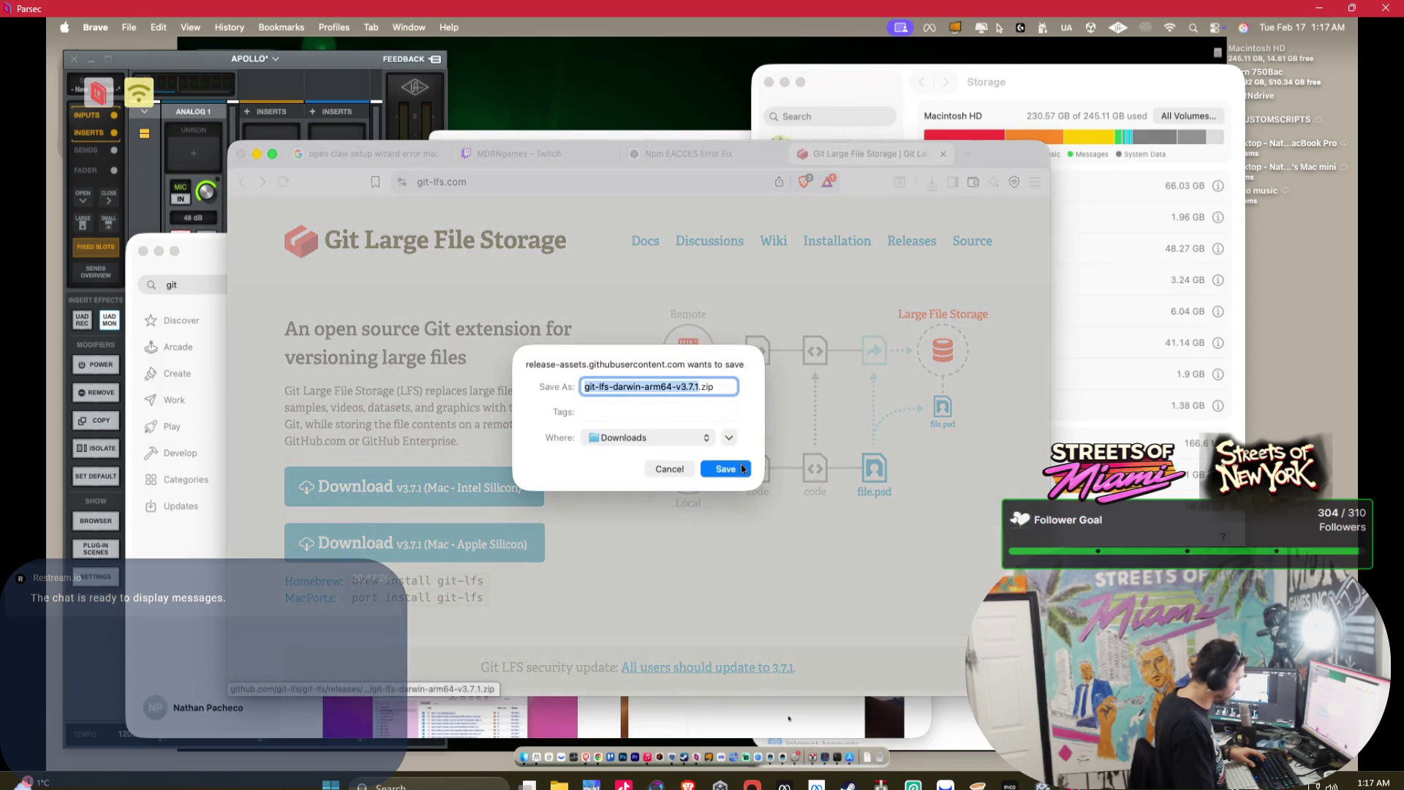
{"action": "key", "text": "ctrl+shift+Tab"}
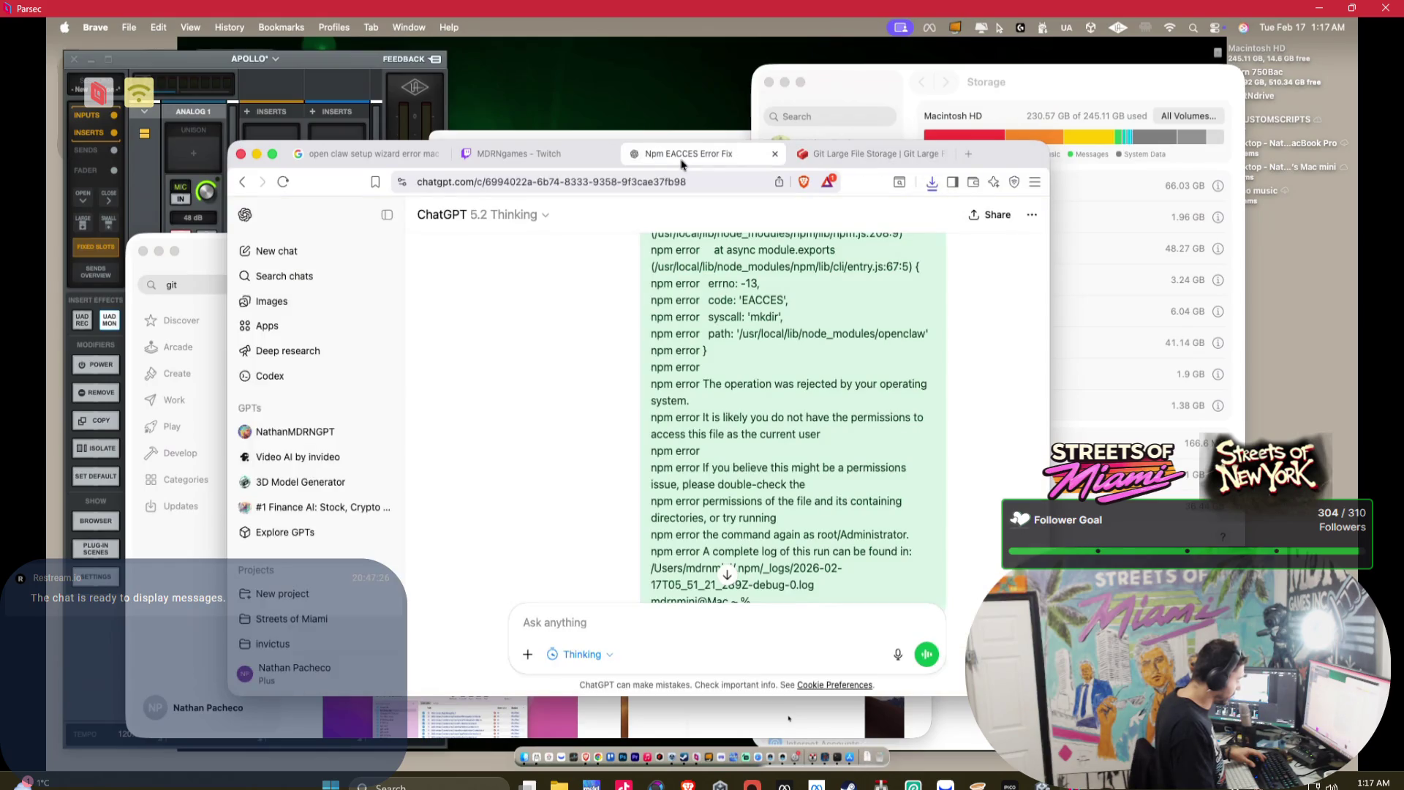
- Scroll through the ChatGPT npm EACCES answer, then switch back to the Git LFS tab
{"action": "scroll", "coordinate": [753, 351], "scroll_direction": "down", "scroll_amount": 10}
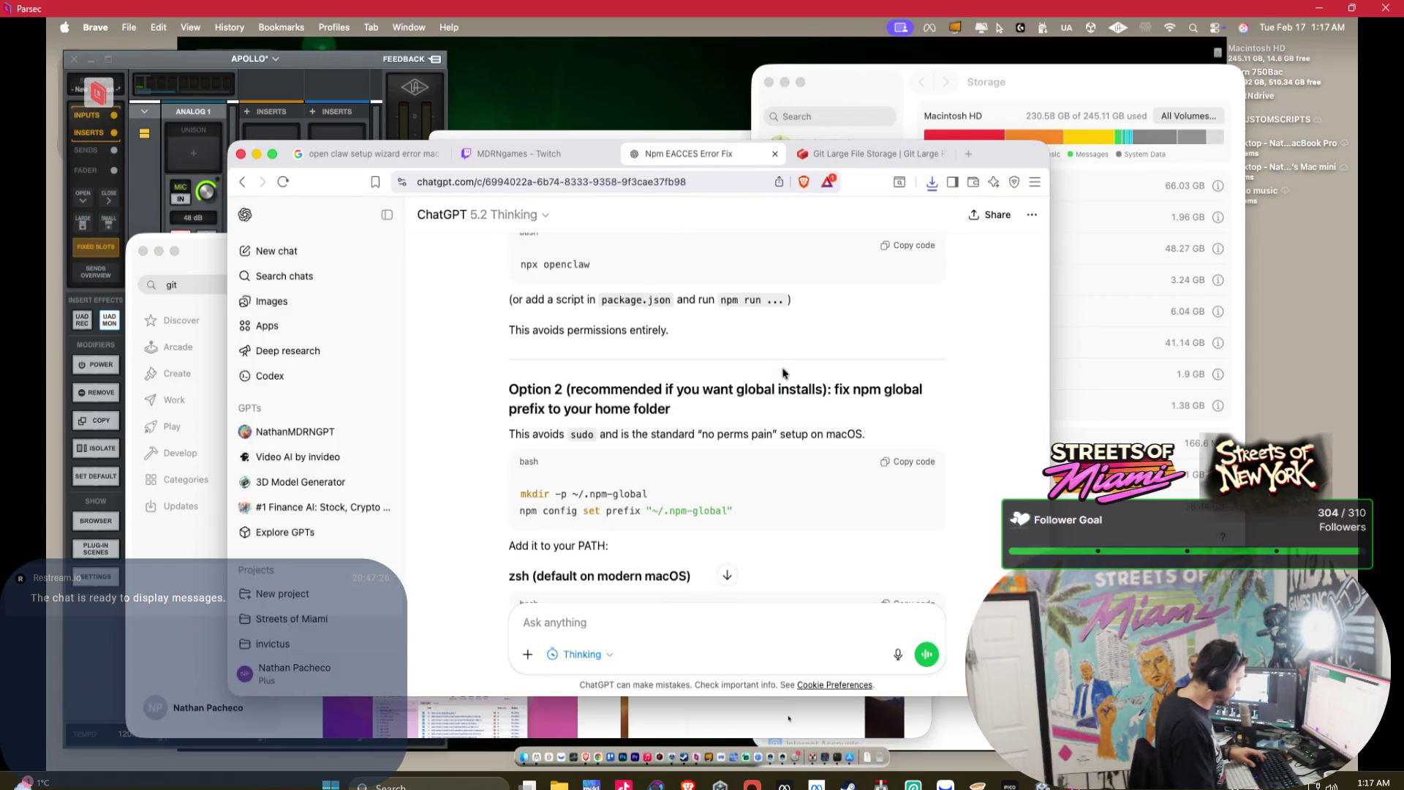
{"action": "scroll", "coordinate": [782, 373], "scroll_direction": "up", "scroll_amount": 3}
{"action": "scroll", "coordinate": [783, 373], "scroll_direction": "up", "scroll_amount": 2}
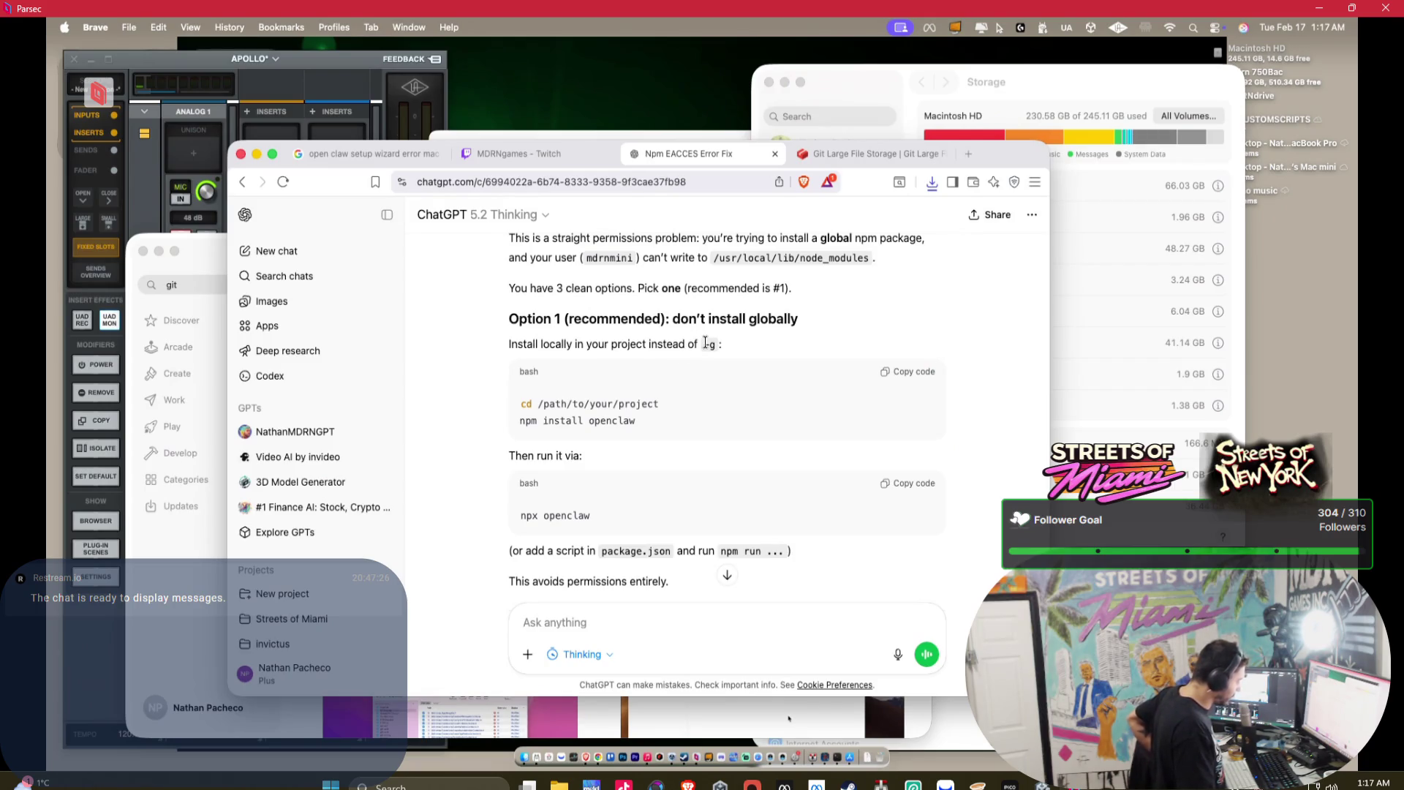
{"action": "left_click", "coordinate": [863, 154]}
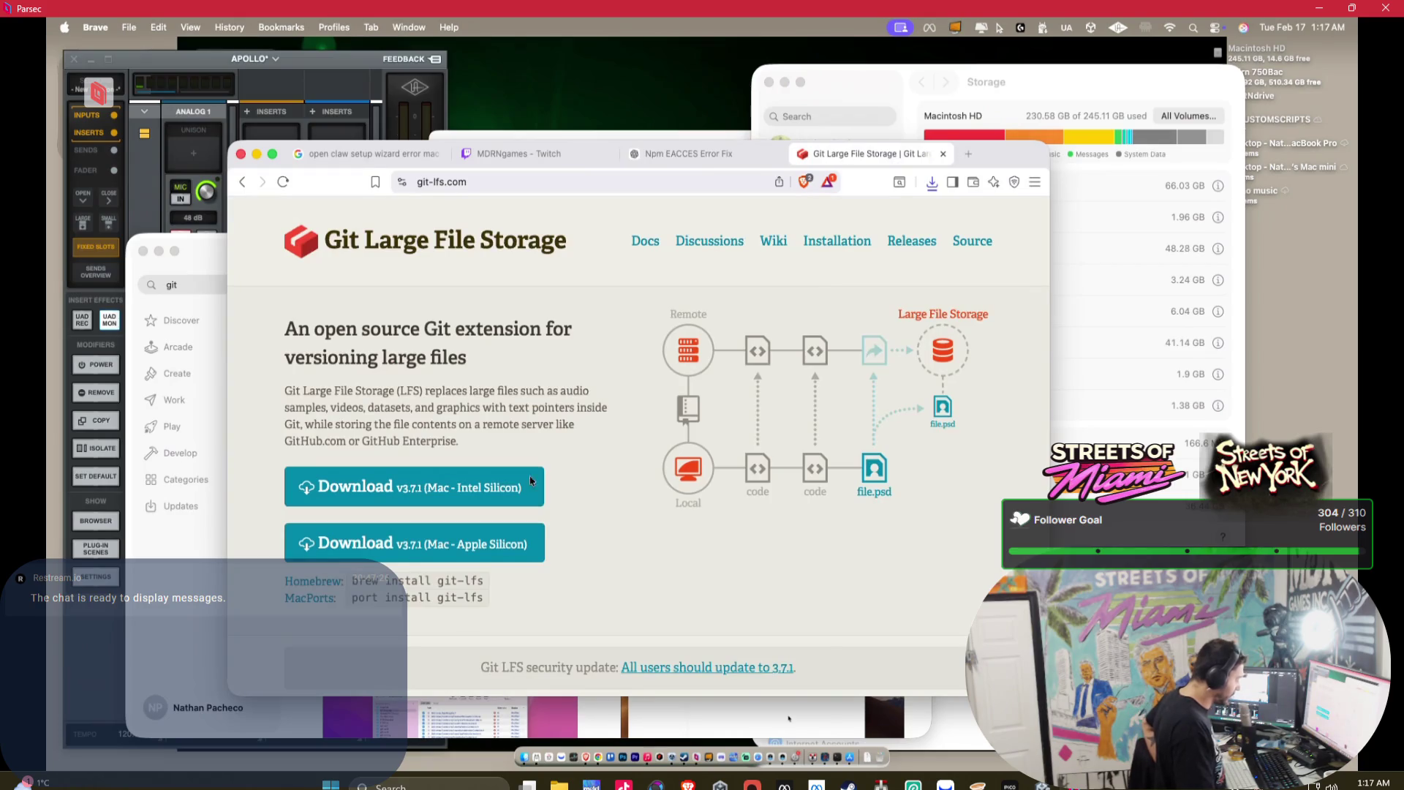
- Reveal GitHubDesktop-arm64.zip in Downloads, open it to unpack, then select the git-lfs zip
{"action": "left_click", "coordinate": [931, 182]}
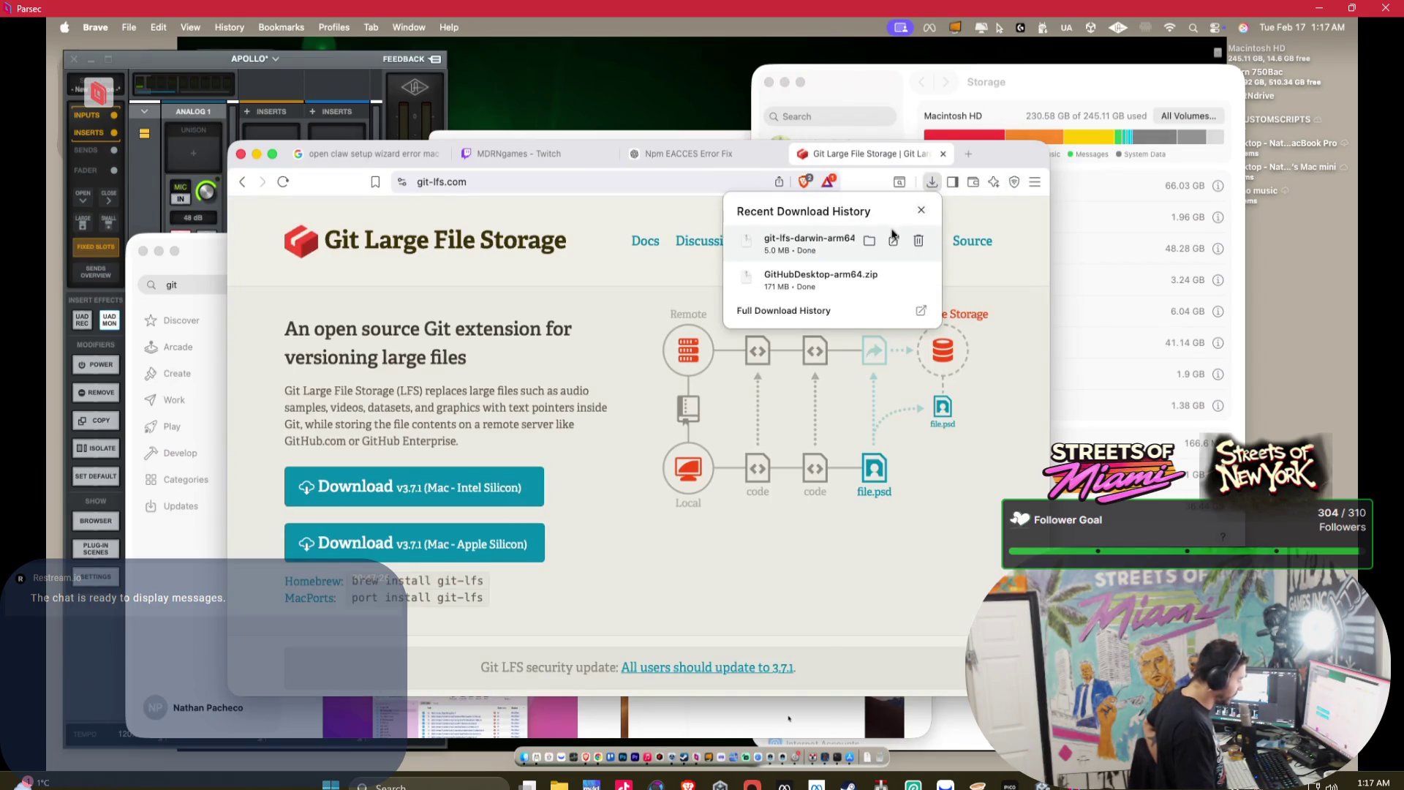
{"action": "left_click", "coordinate": [870, 277]}
{"action": "right_click", "coordinate": [635, 250]}
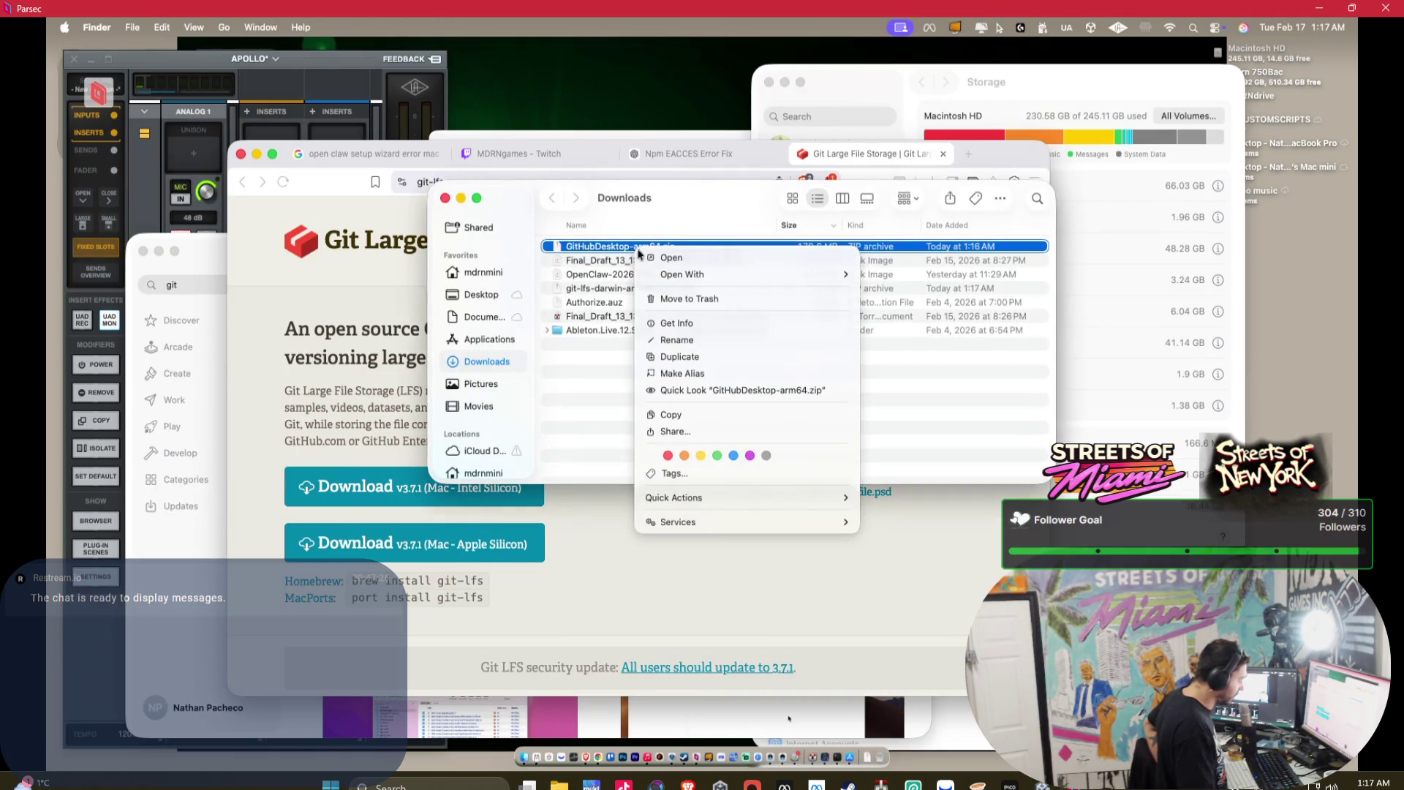
{"action": "left_click", "coordinate": [658, 262]}
{"action": "left_click", "coordinate": [616, 291]}
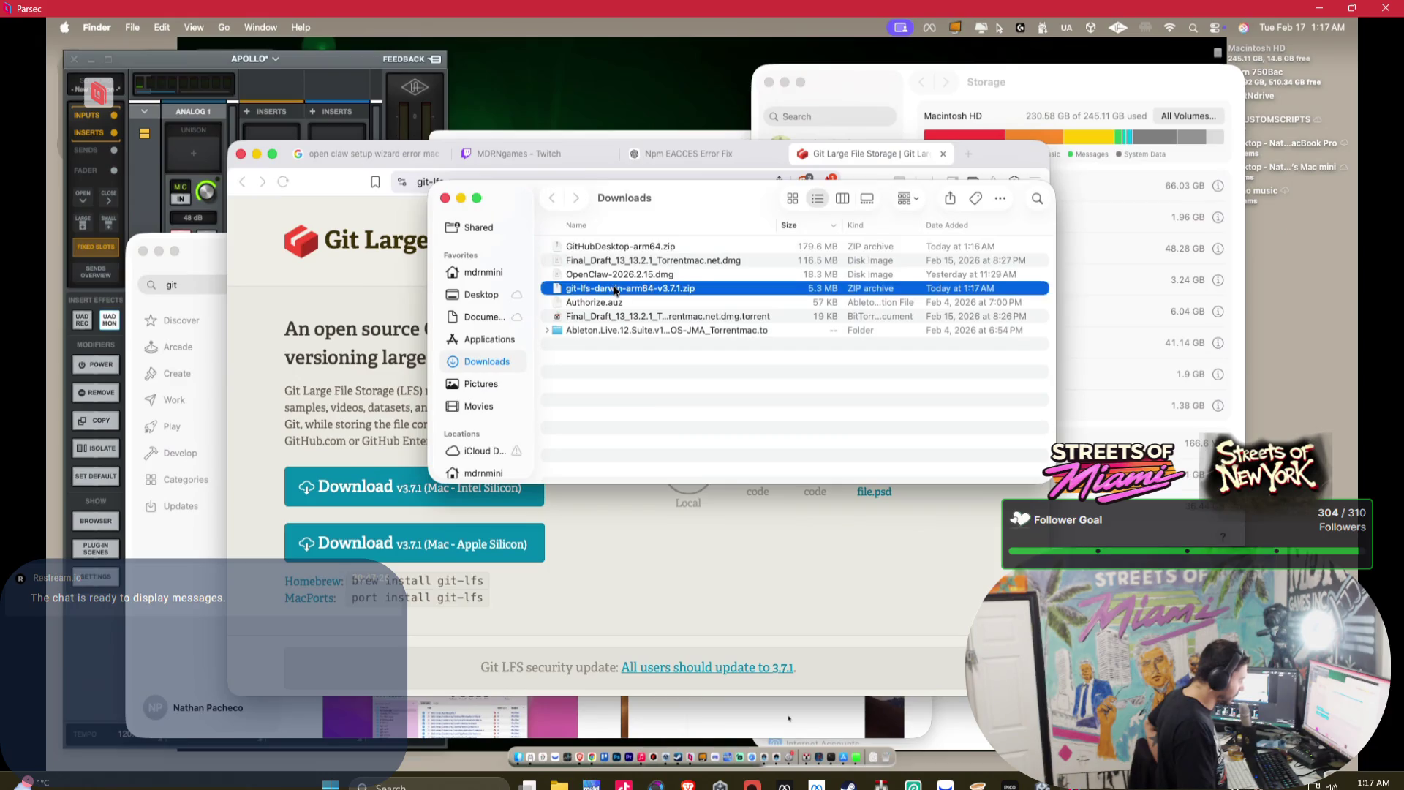